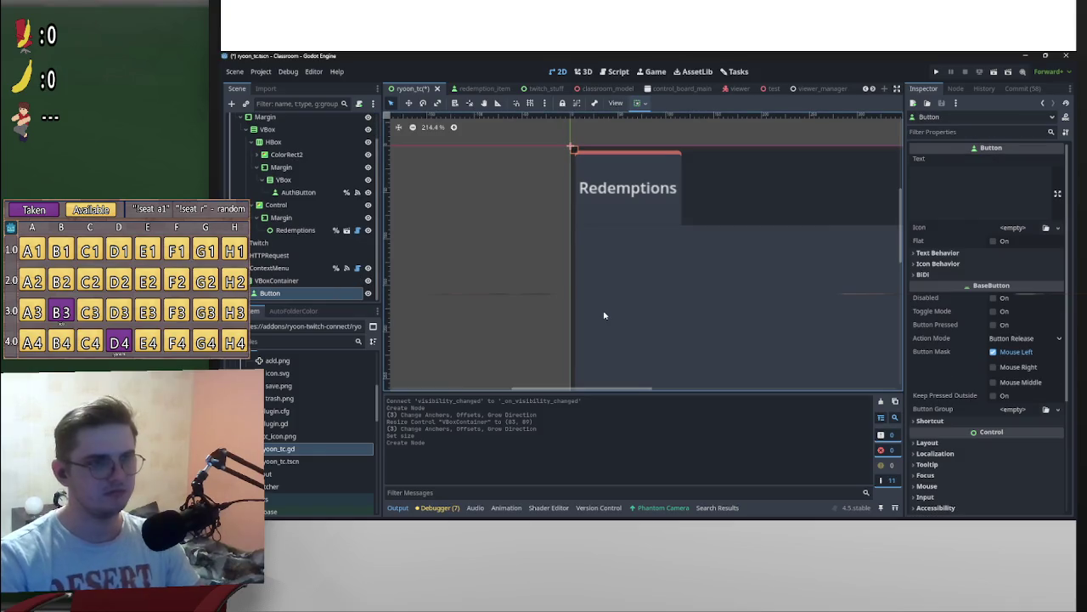
Step: Set the Button's text to 'asdf' and expand its Theme Overrides in the Inspector
click(955, 191)
text(asdf)
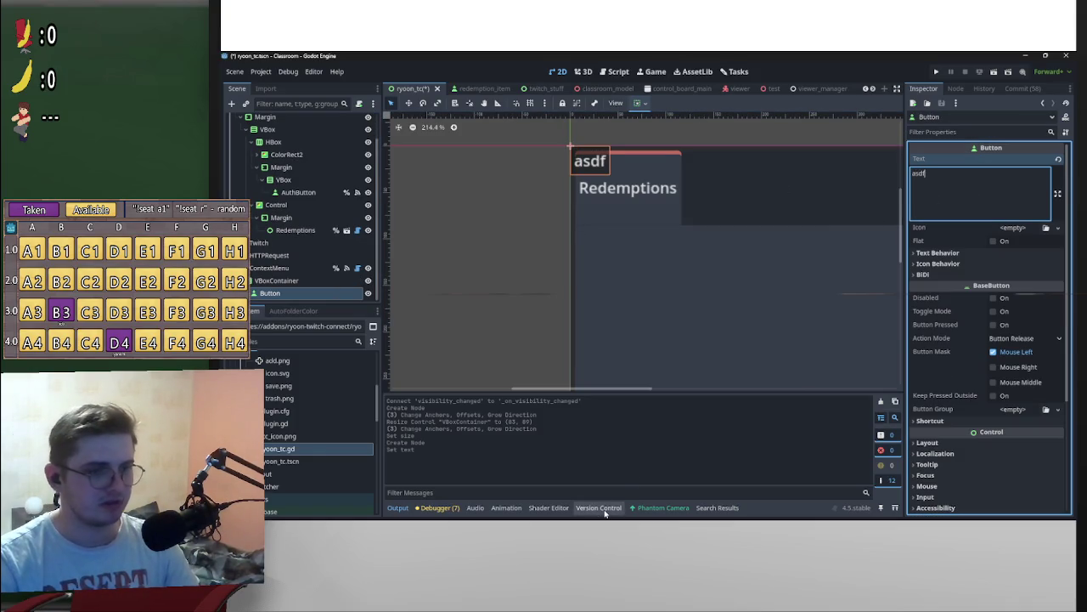
right_click(624, 484)
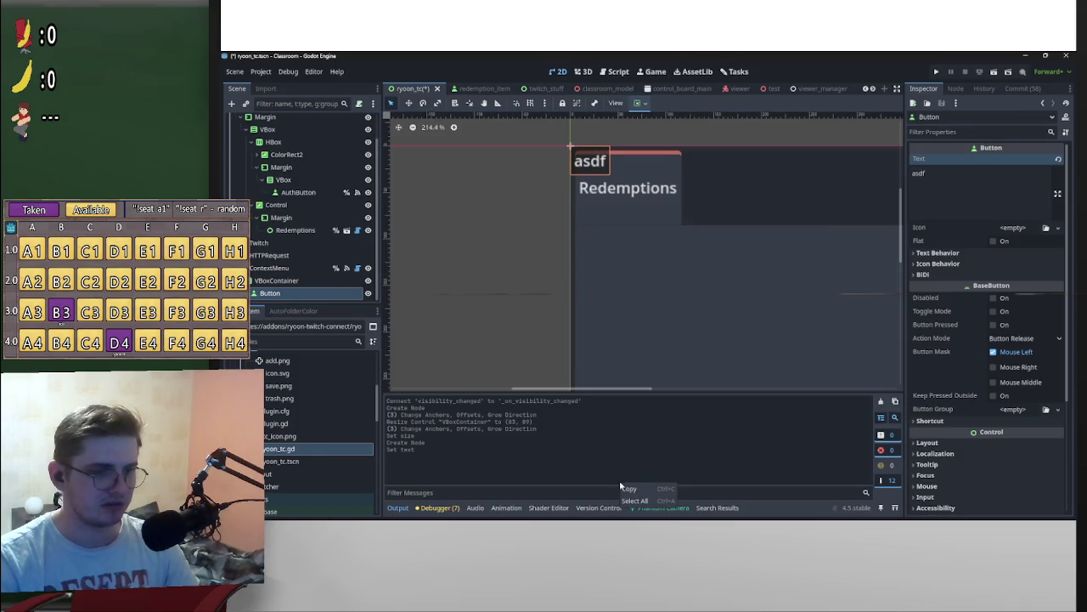
click(951, 174)
scroll(941, 413, down, 3)
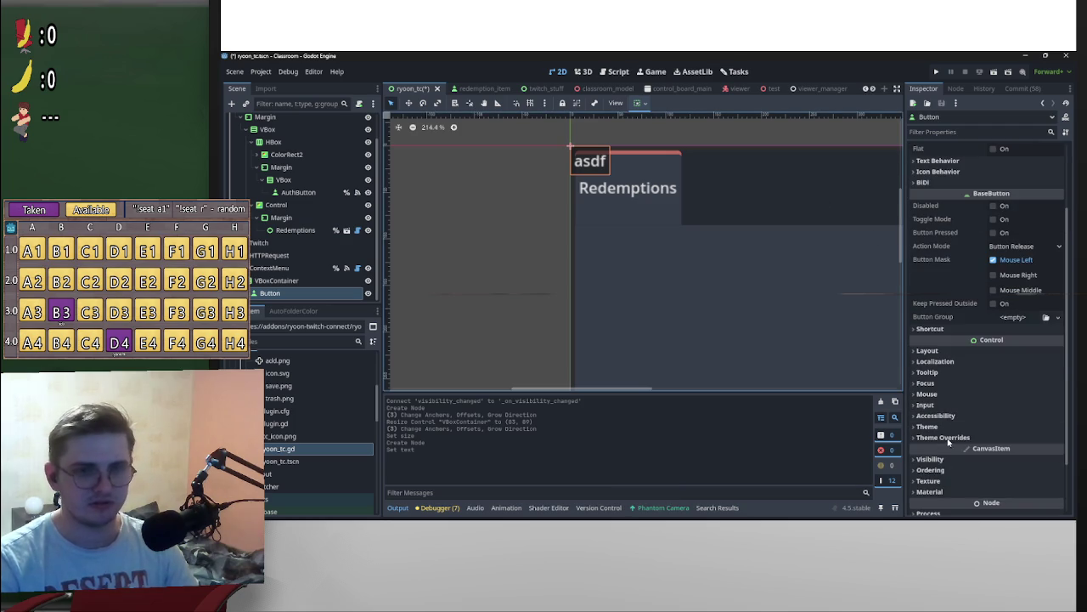
click(943, 437)
scroll(930, 368, down, 5)
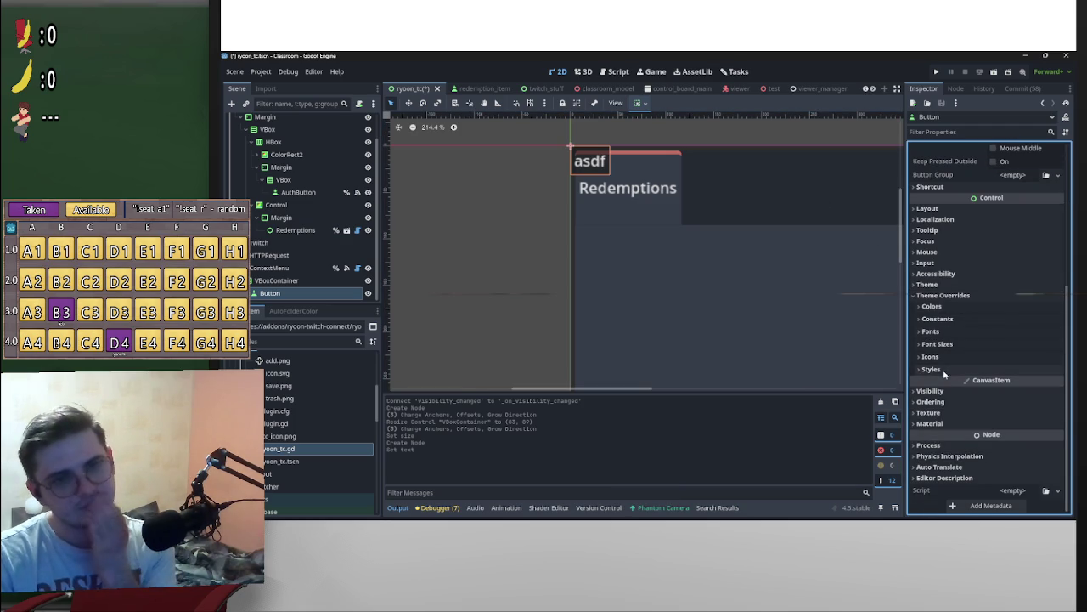
Step: Expand the Theme section and browse for an existing theme file, then cancel
click(943, 285)
click(1030, 299)
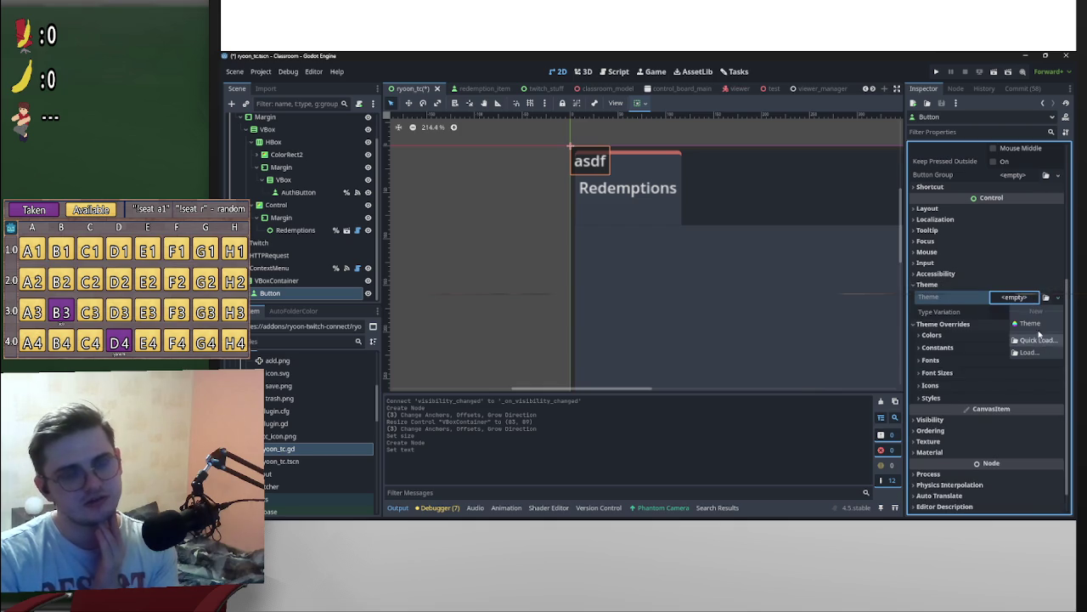
click(1037, 350)
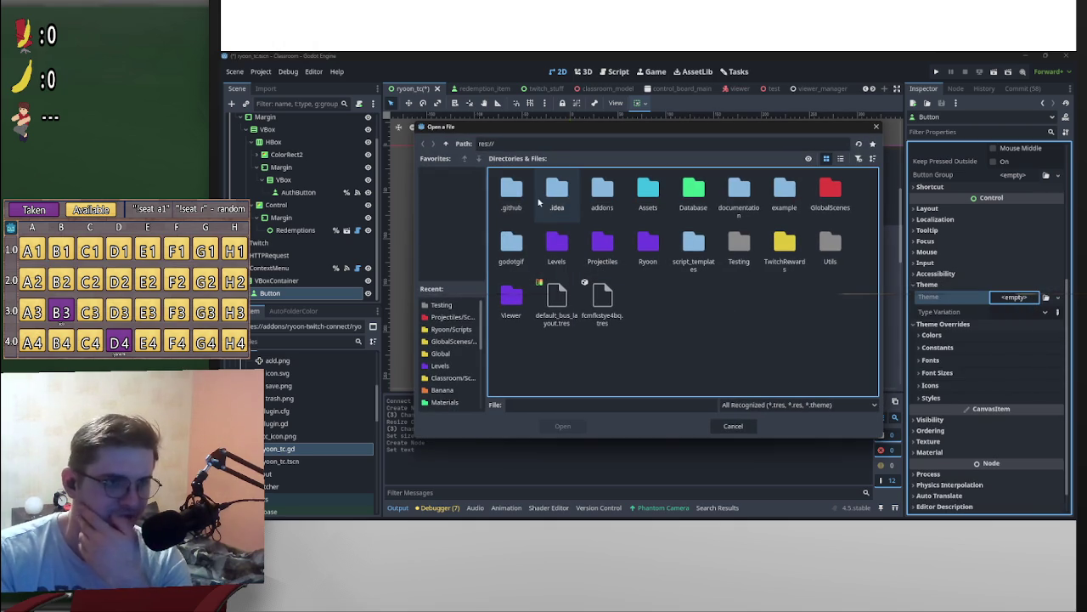
click(735, 429)
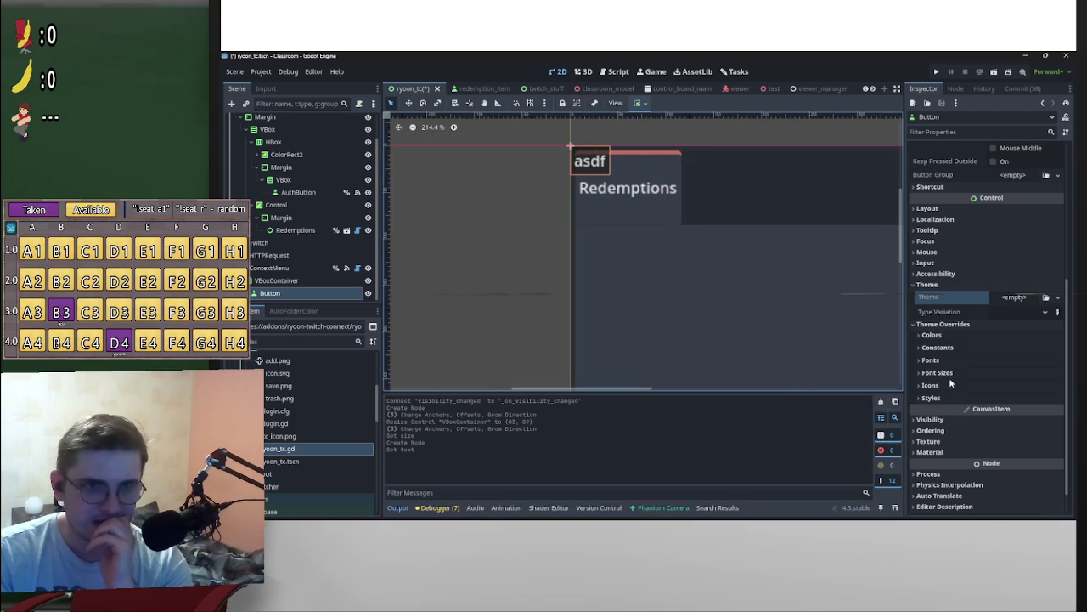
Step: Try the FlatButton type variation, then revert it to default
click(1046, 312)
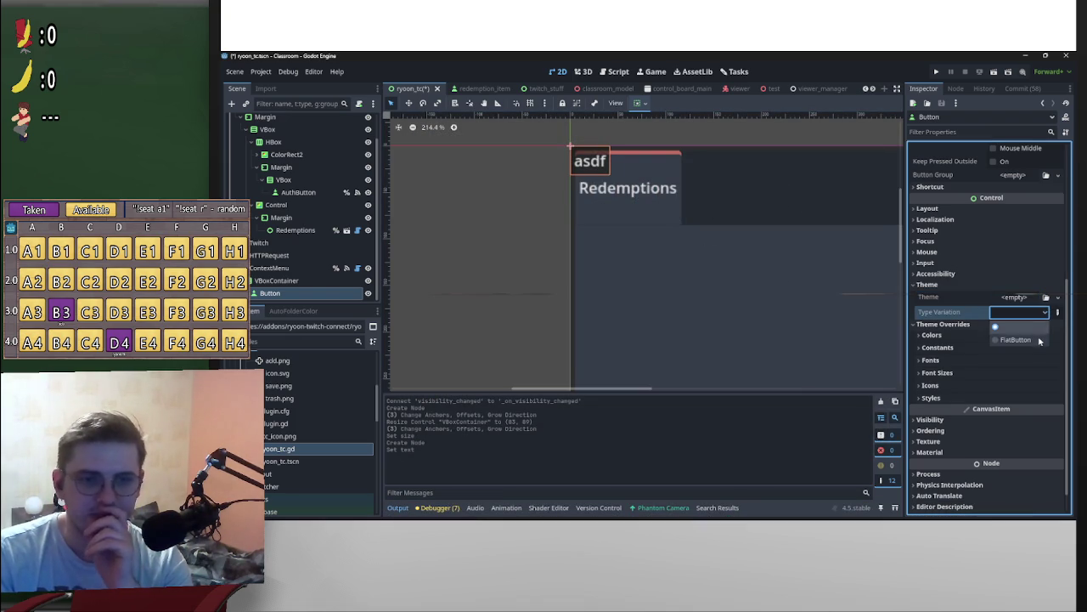
click(1025, 328)
scroll(650, 219, up, 3)
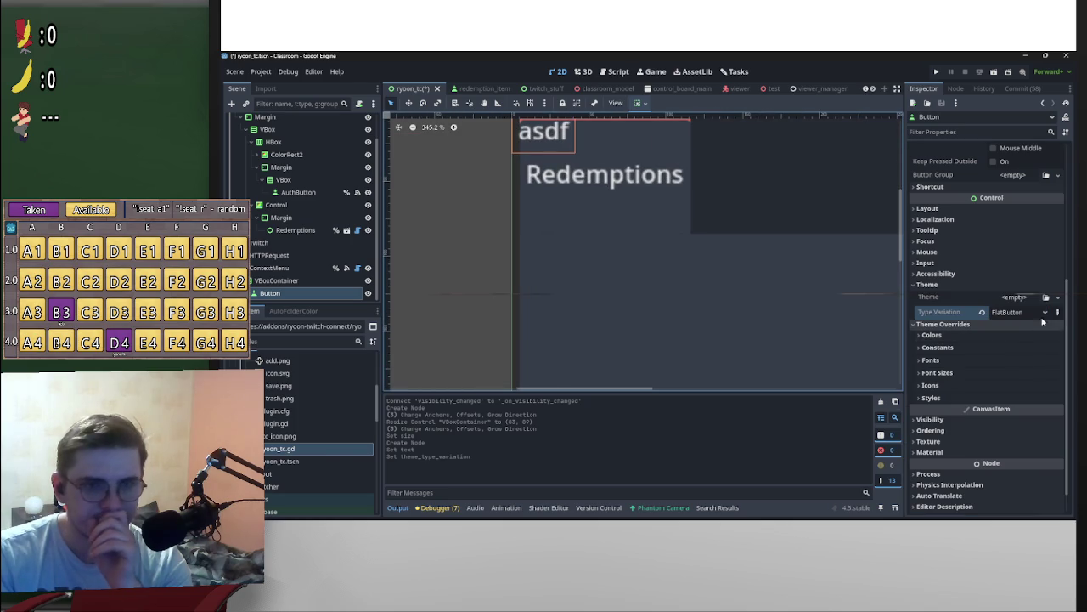
click(983, 312)
scroll(982, 322, up, 3)
scroll(986, 314, down, 3)
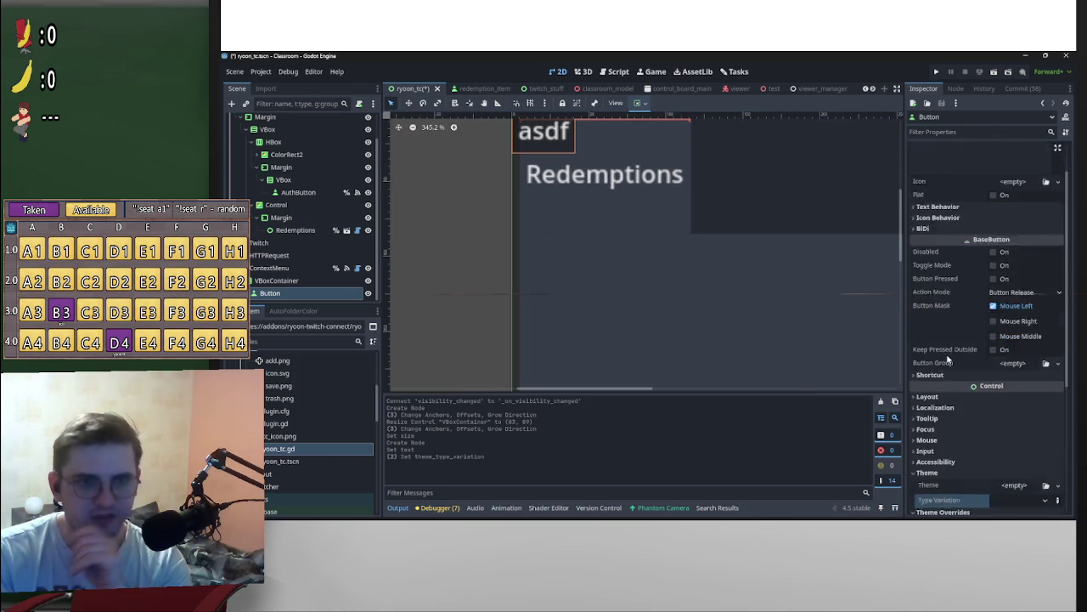
Step: Assign a New Theme to the button's Theme property
click(1017, 302)
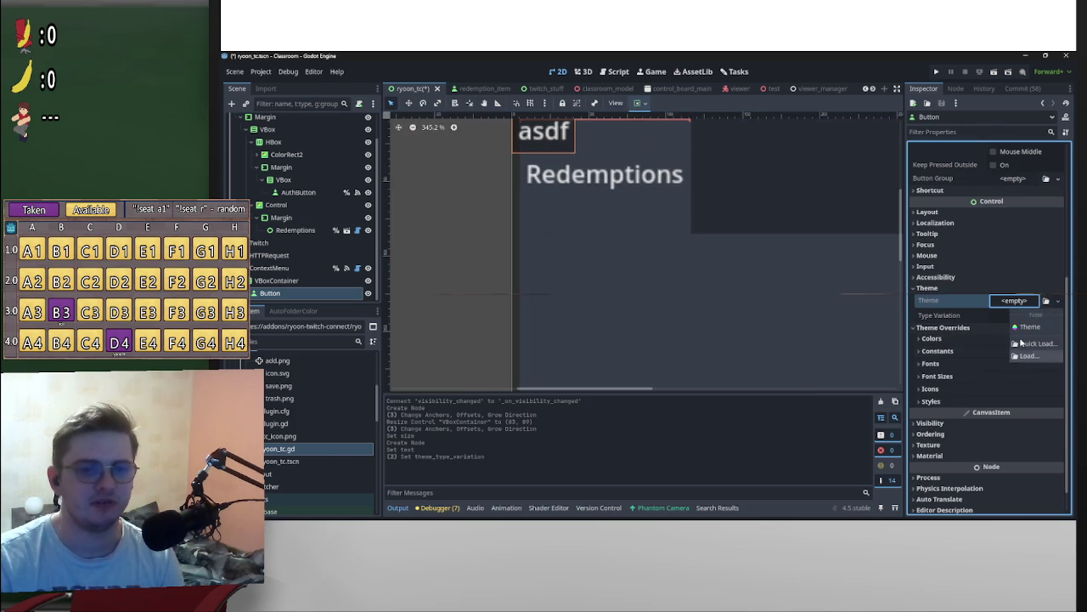
click(1026, 333)
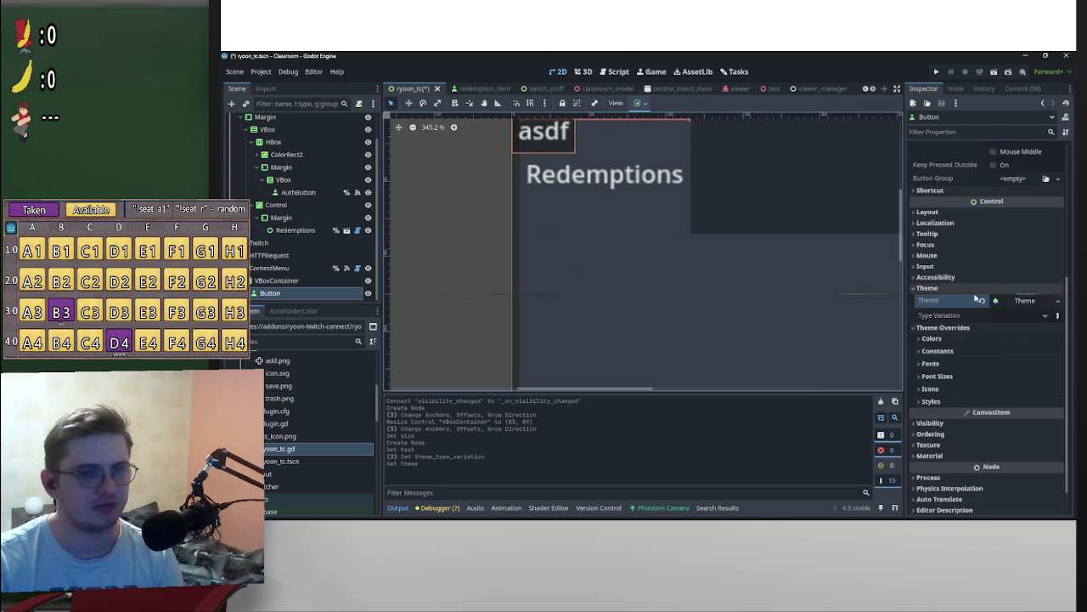
click(1037, 302)
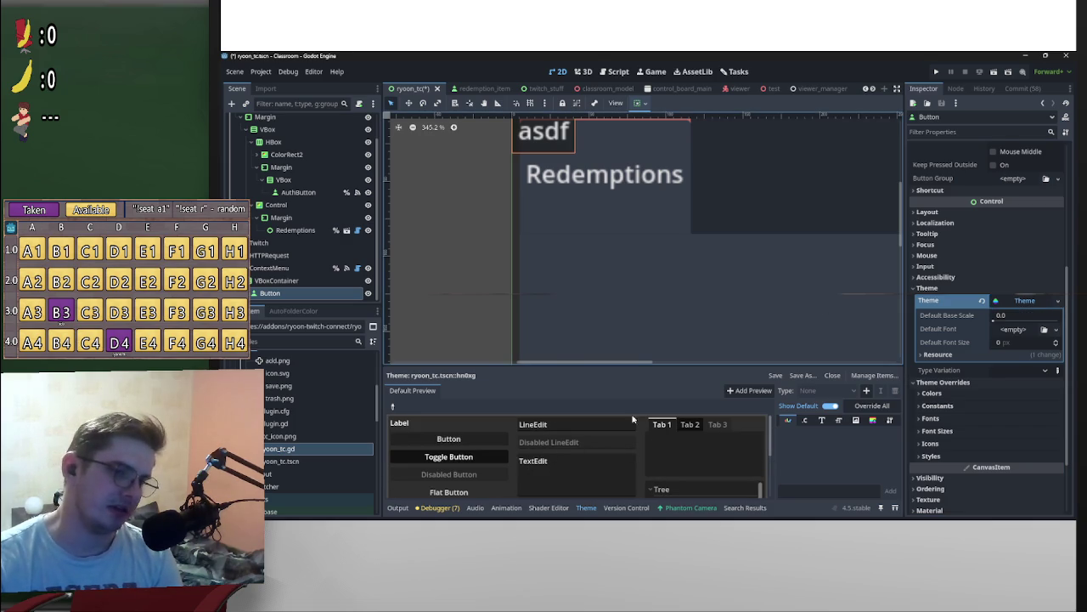
Step: Collapse the theme resource and set the button's Type Variation to FlatButton
scroll(679, 228, down, 2)
scroll(781, 281, up, 4)
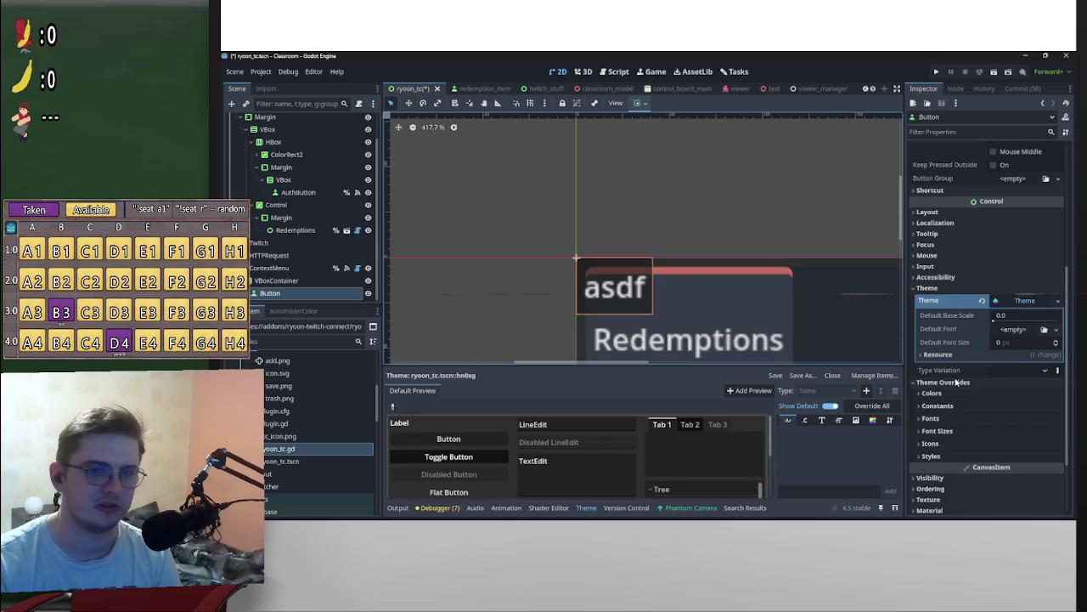
click(1008, 302)
click(1019, 315)
click(1017, 334)
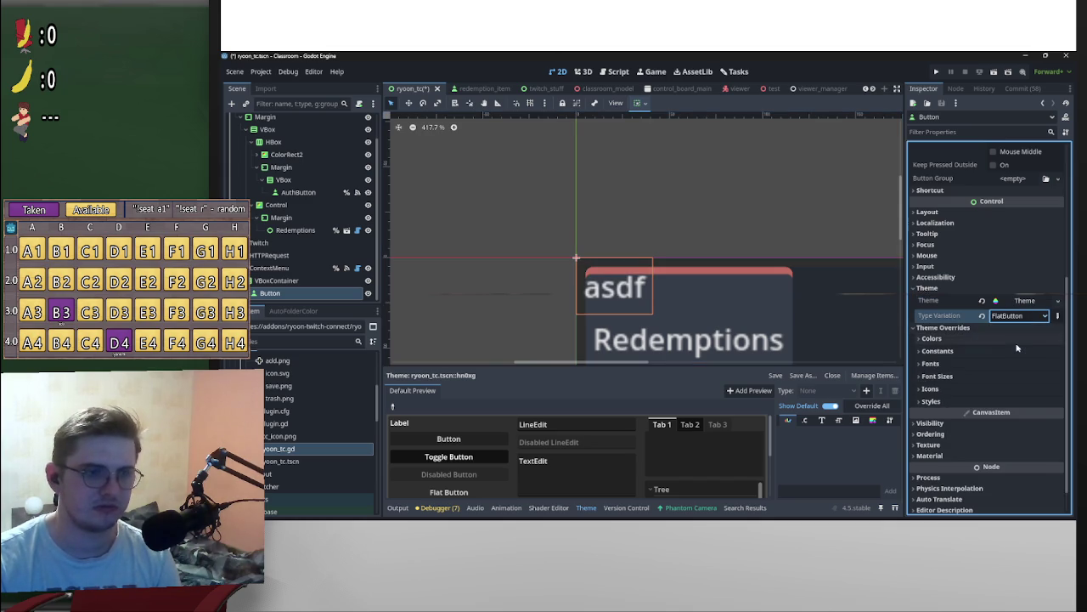
scroll(1010, 269, up, 5)
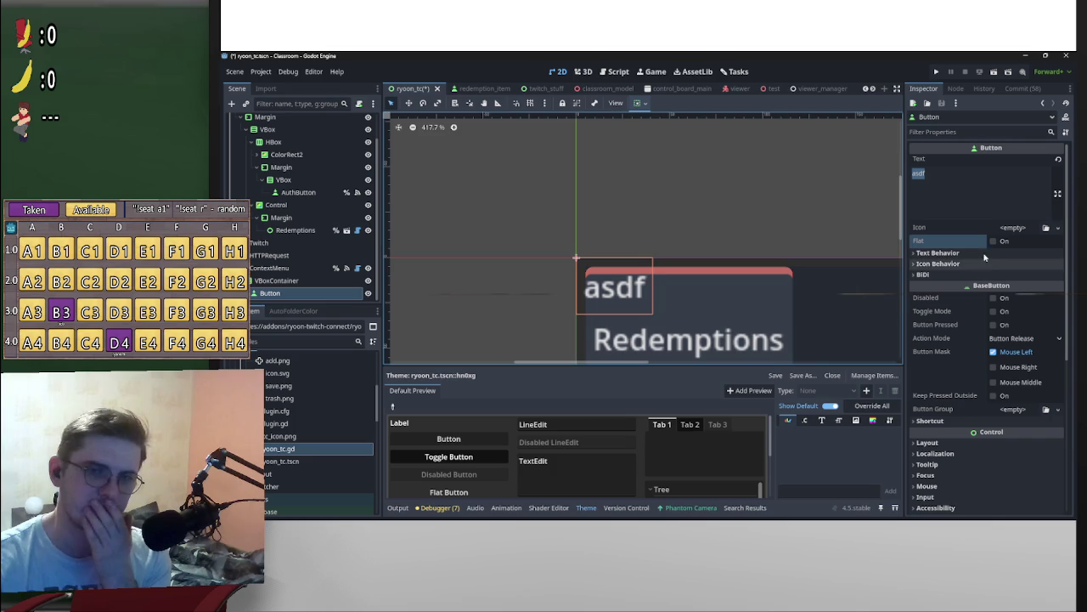
click(994, 241)
scroll(679, 316, down, 7)
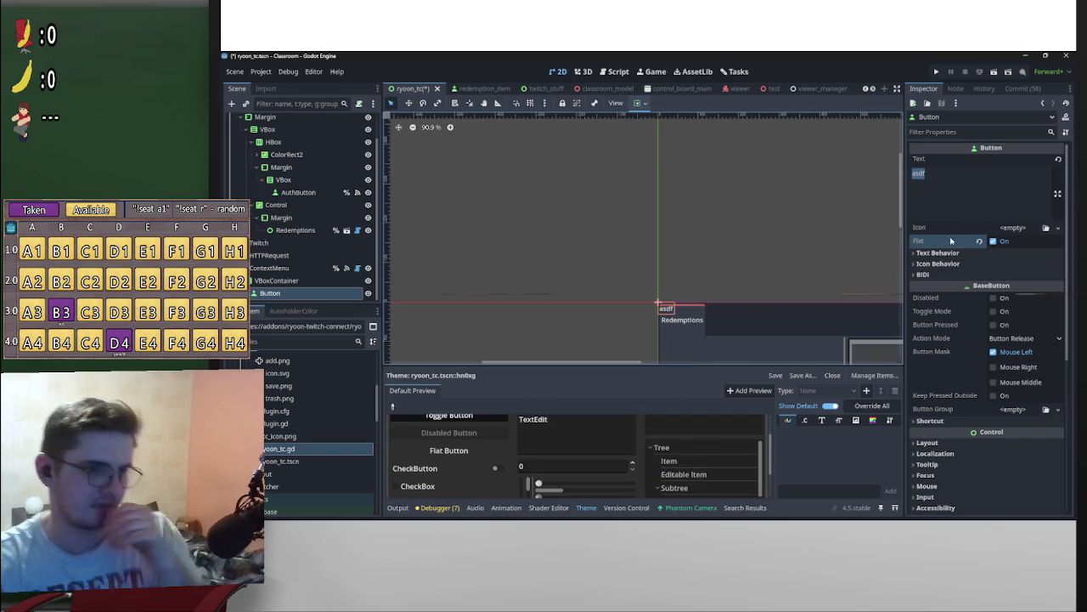
click(994, 241)
scroll(847, 362, down, 2)
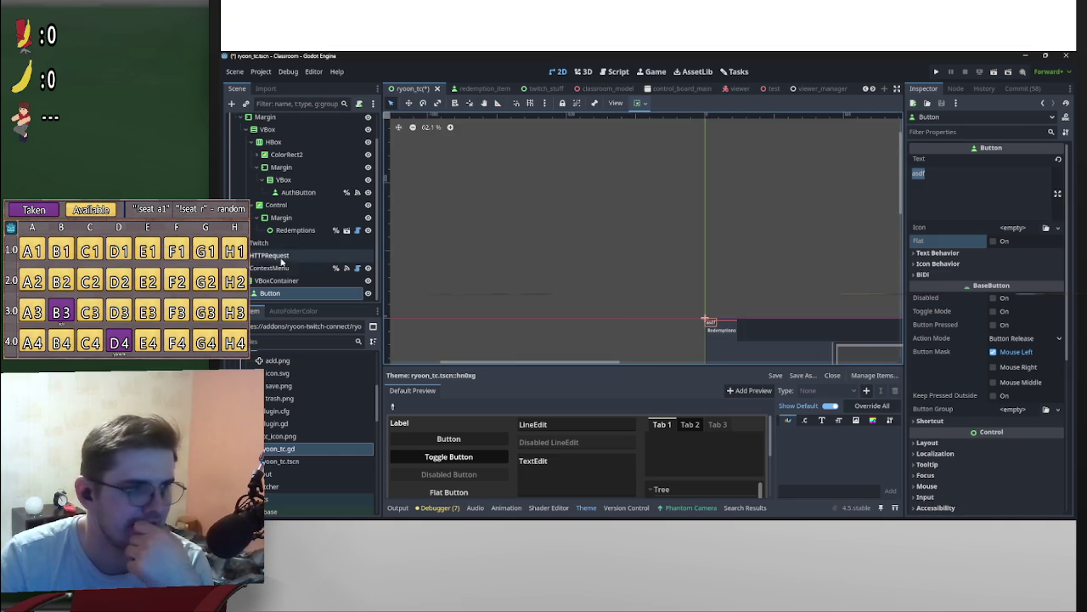
click(298, 281)
click(302, 294)
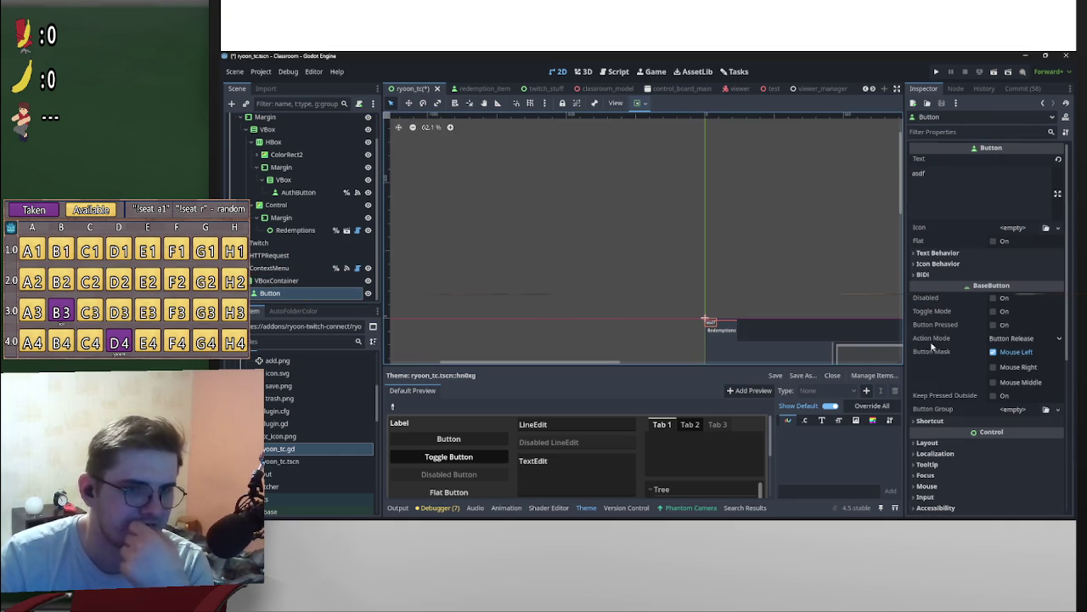
scroll(932, 346, down, 5)
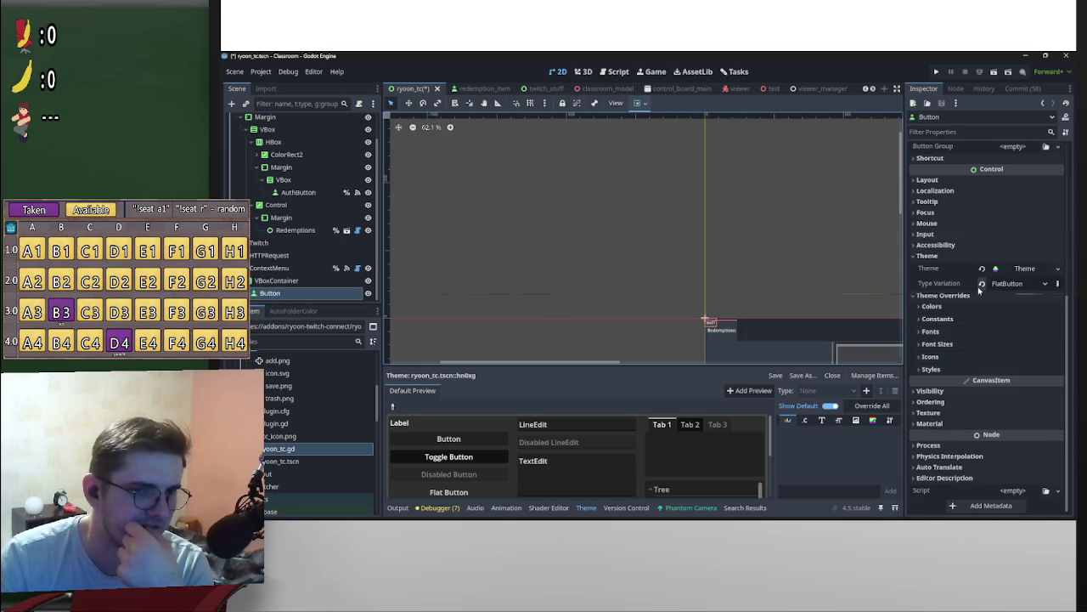
scroll(725, 335, up, 7)
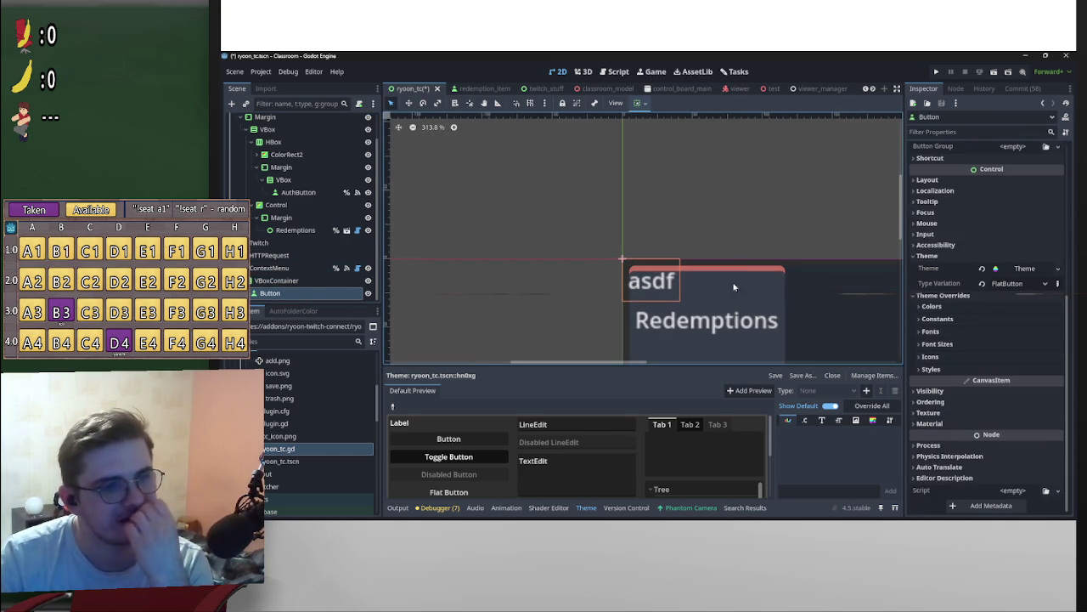
Step: Revert the FlatButton type variation so the field is empty
click(982, 283)
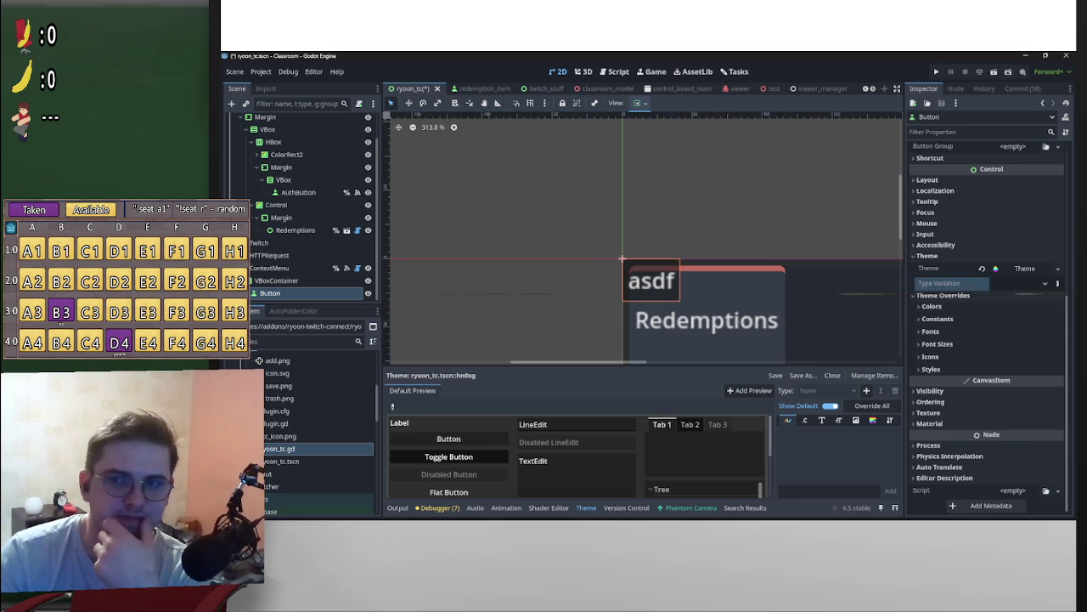
scroll(771, 206, down, 4)
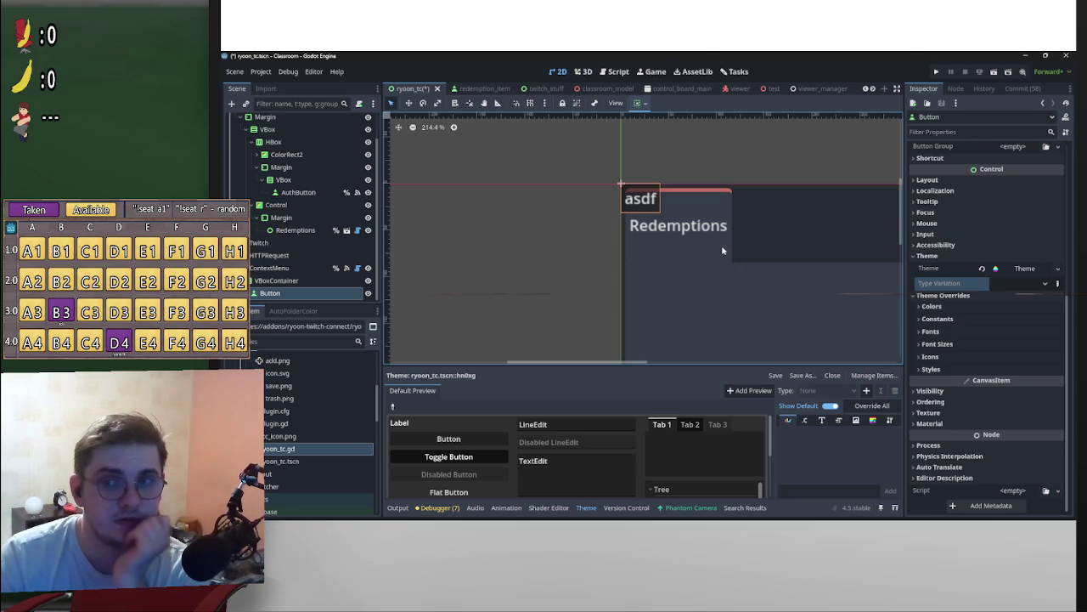
scroll(722, 251, down, 4)
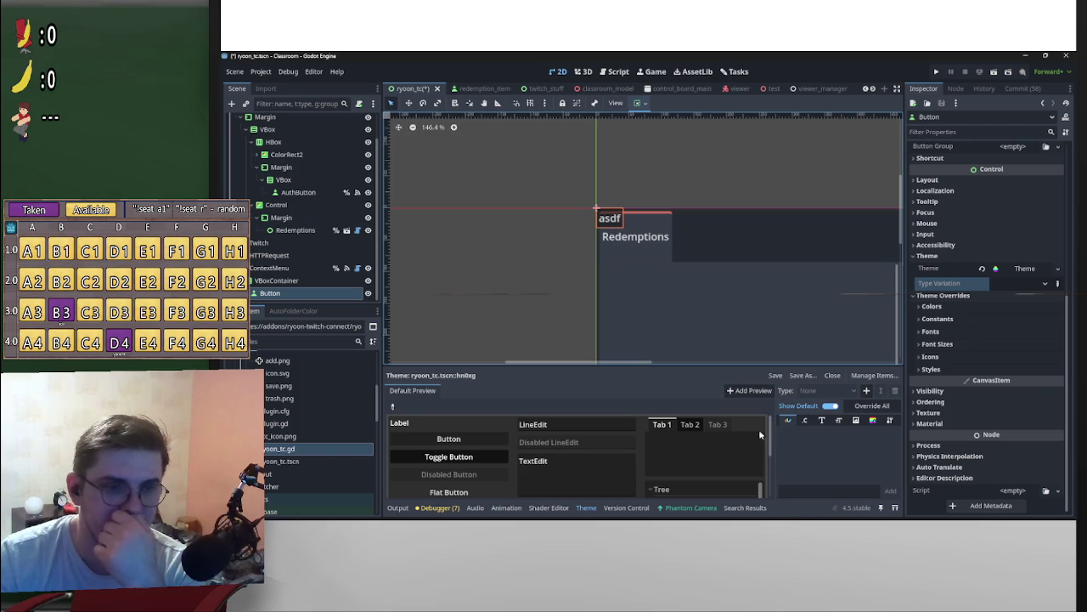
scroll(652, 305, up, 10)
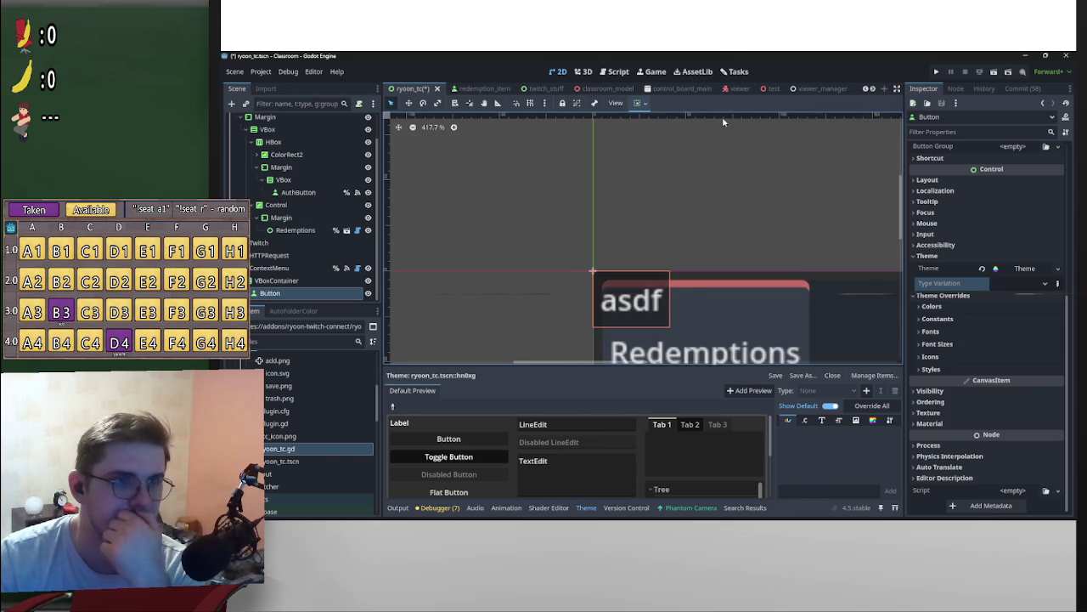
scroll(723, 121, down, 4)
Step: Browse the theme editor's colour and font size item tabs
click(839, 420)
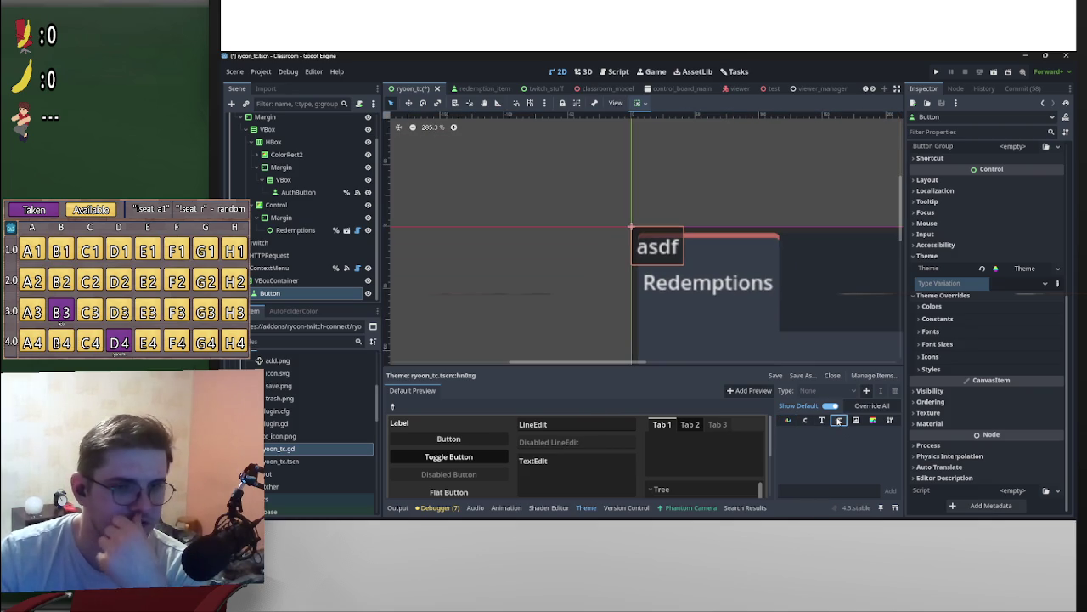
click(787, 423)
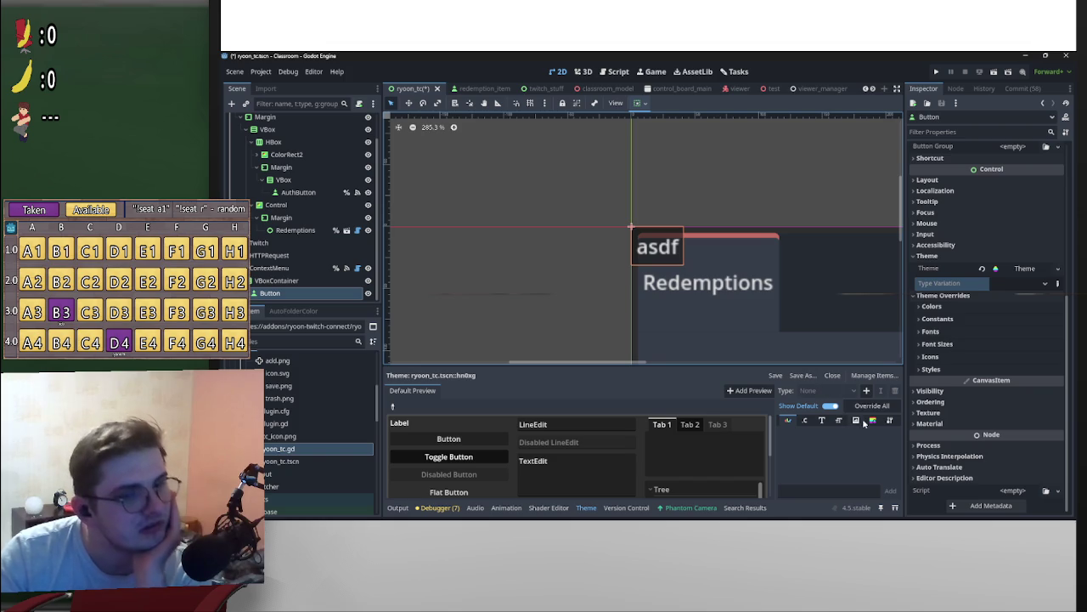
click(838, 422)
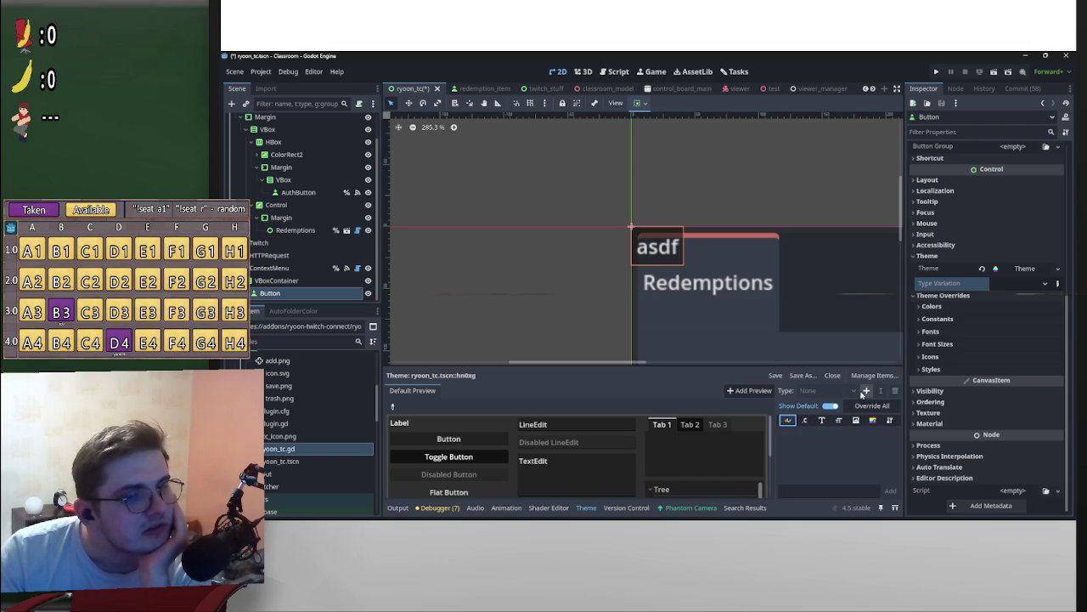
Step: Add the Button type to the theme and view its font size items
click(867, 390)
double_click(587, 273)
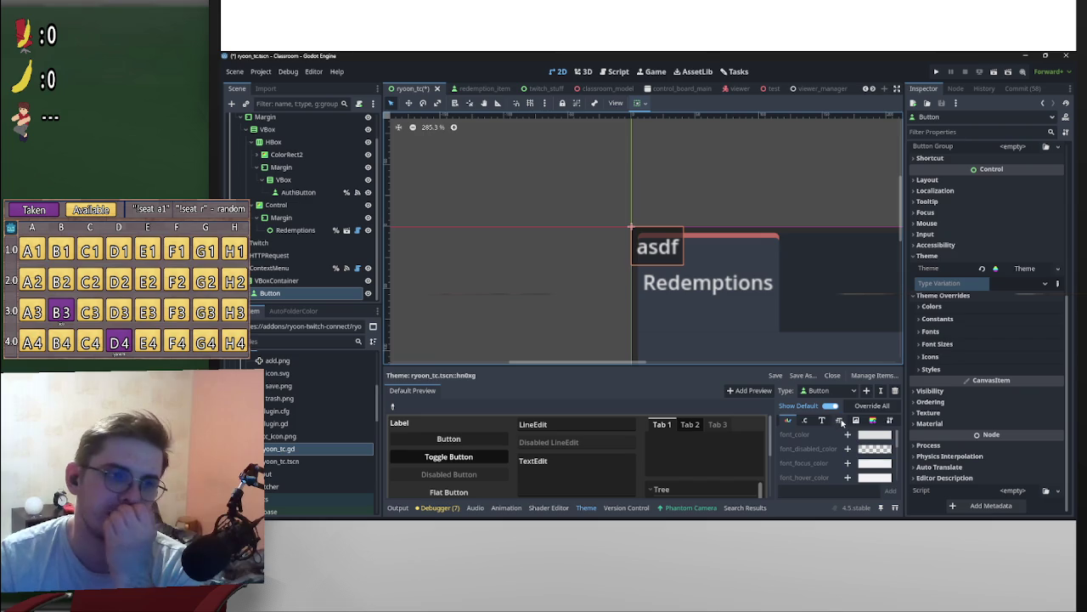
click(840, 422)
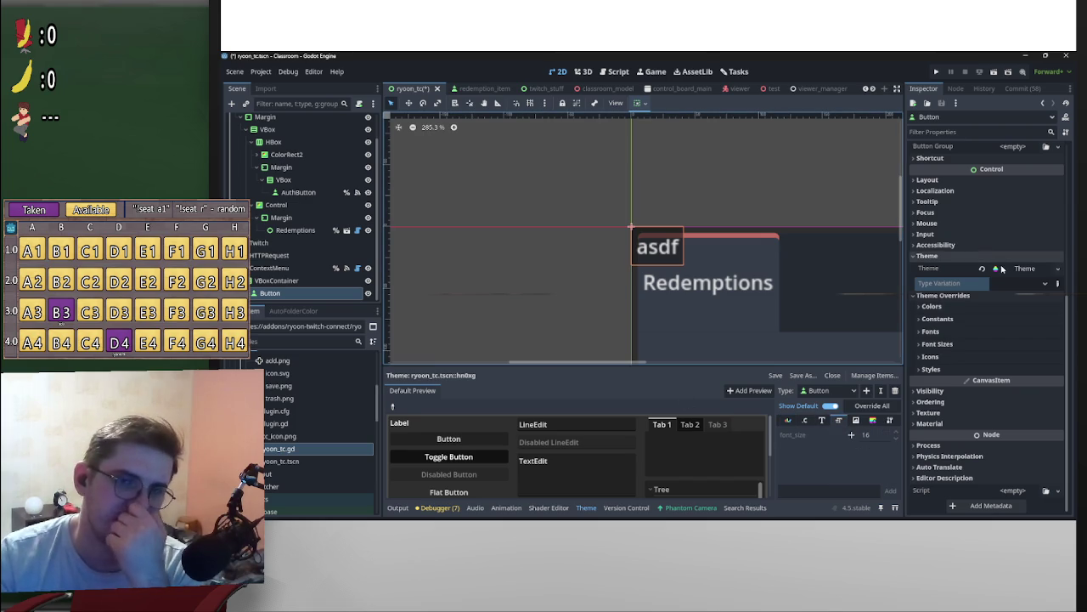
Step: Clear the theme from the Button's Theme property
click(1044, 268)
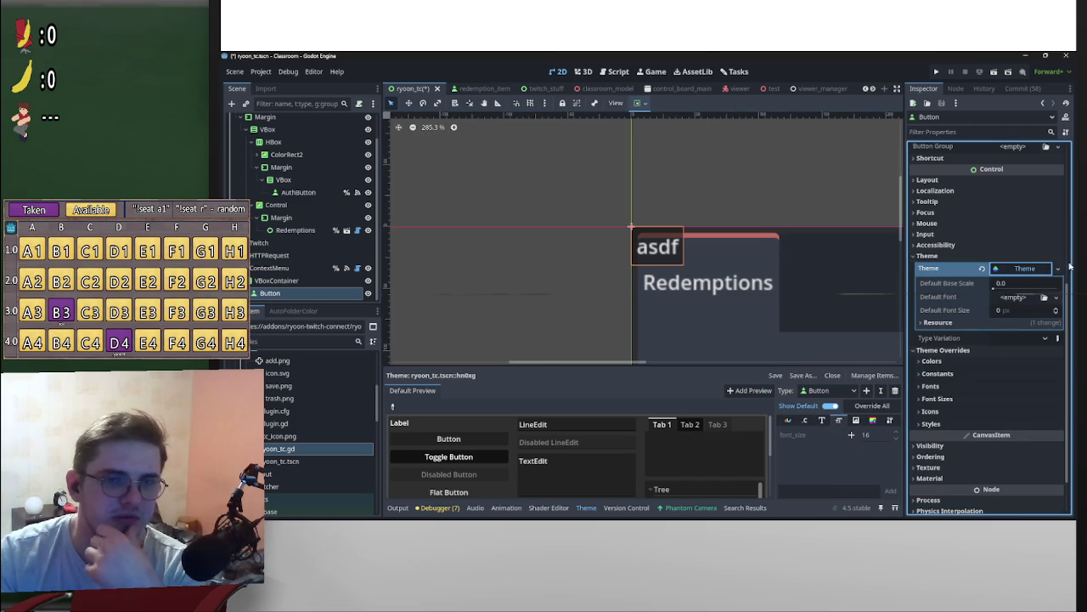
click(1058, 268)
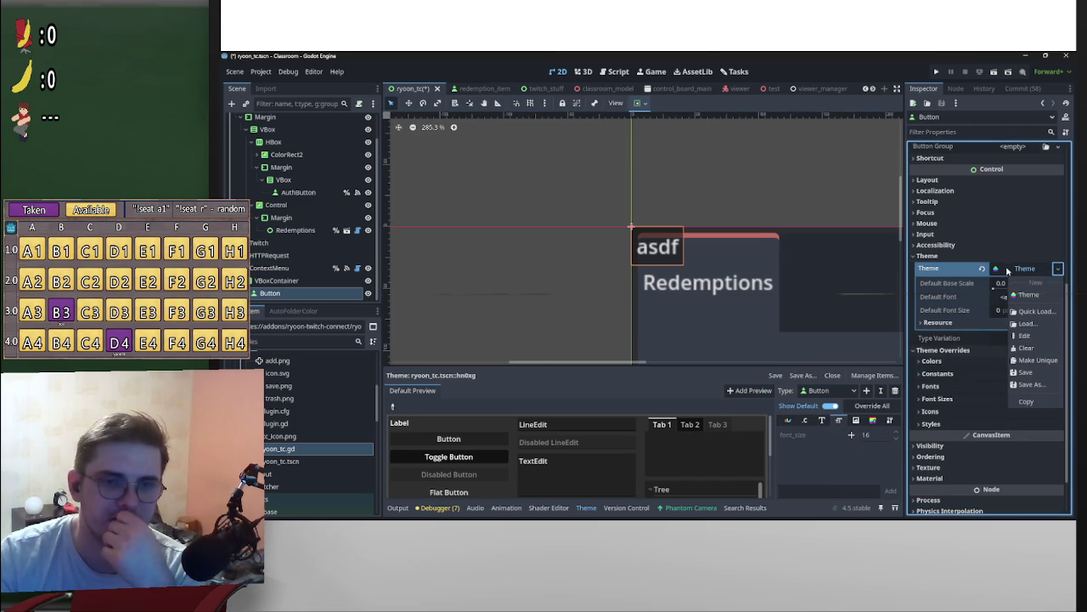
click(1028, 348)
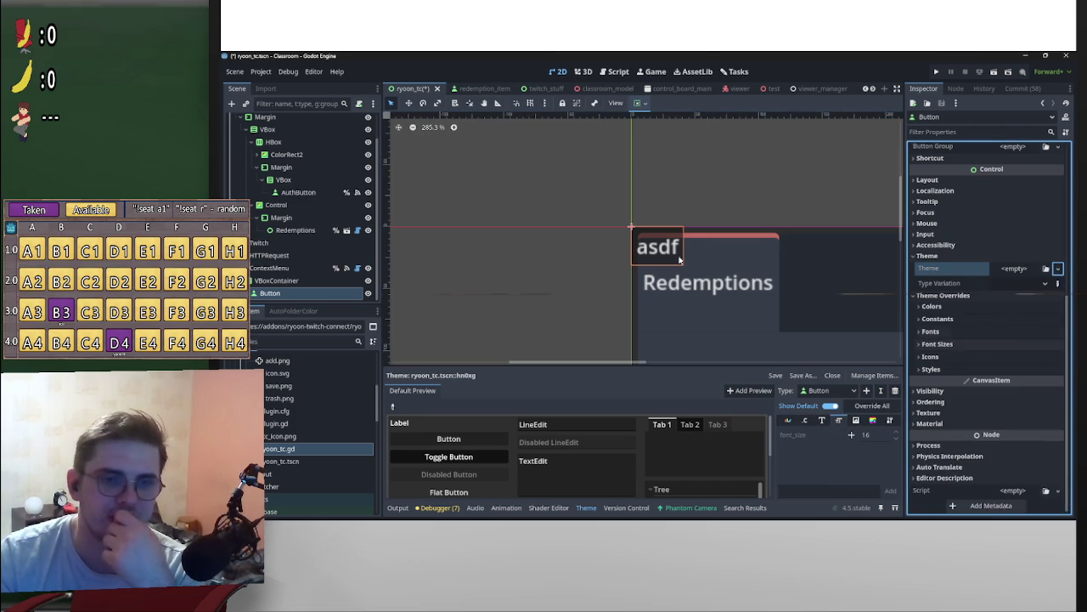
Step: Expand the Fonts, Font Sizes and Styles overrides and scroll through the style slots
click(931, 332)
click(931, 331)
double_click(936, 345)
double_click(939, 331)
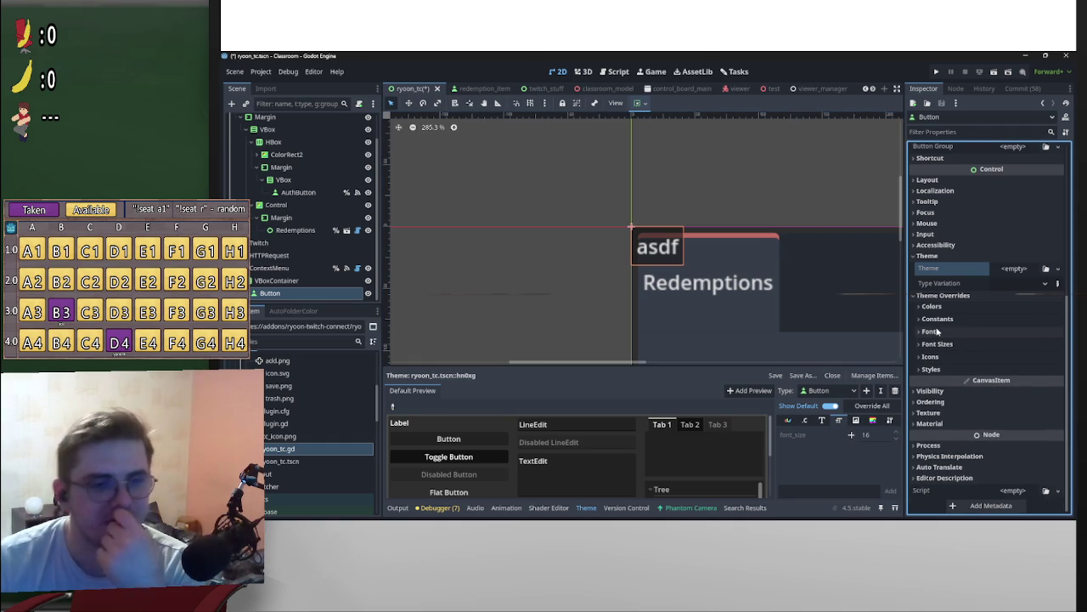
click(958, 369)
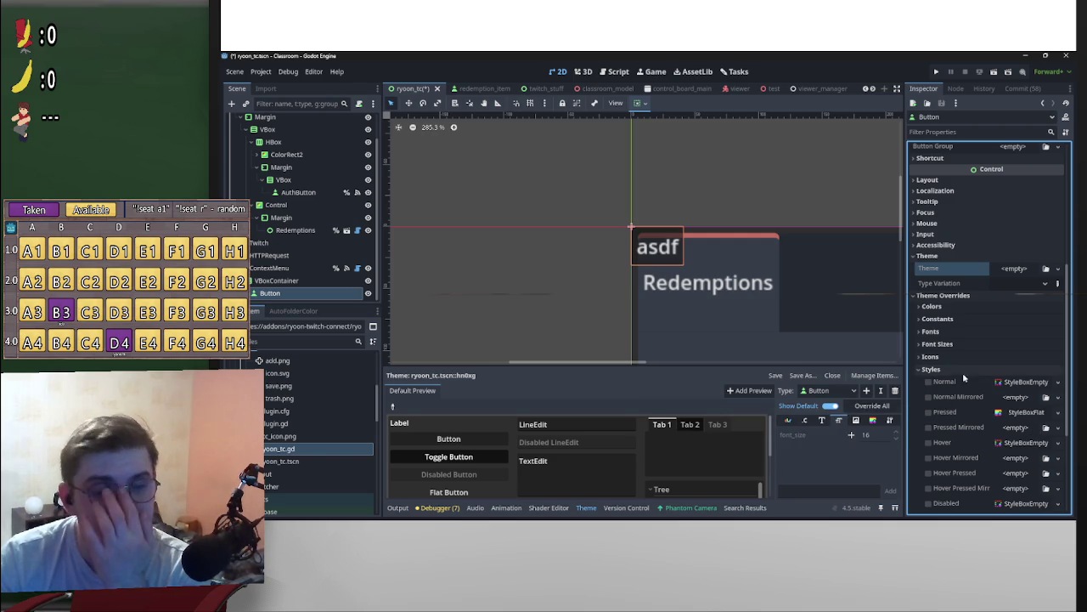
scroll(977, 375, down, 3)
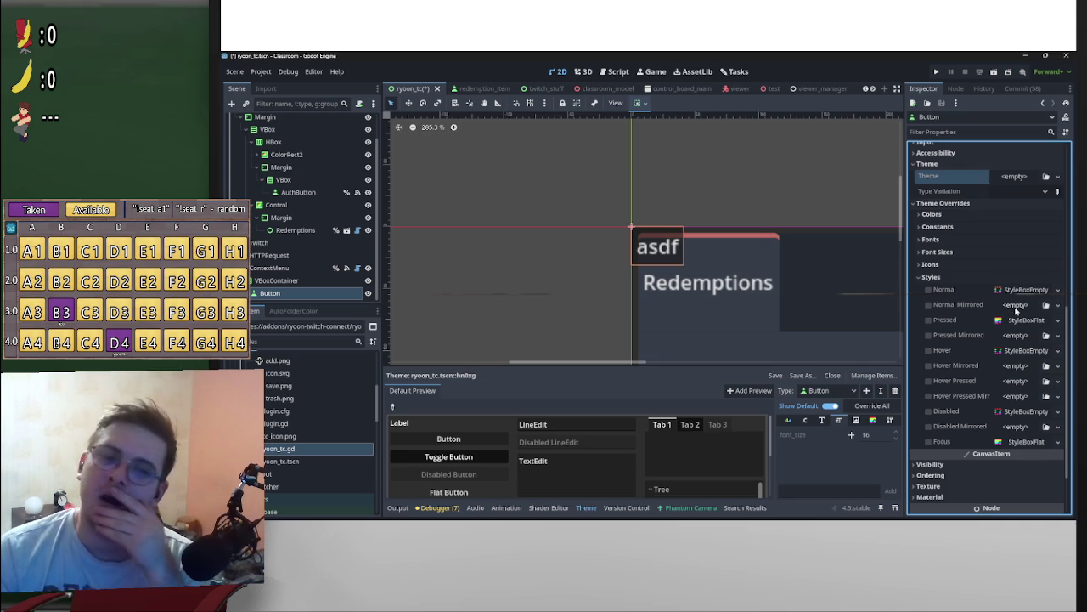
click(746, 284)
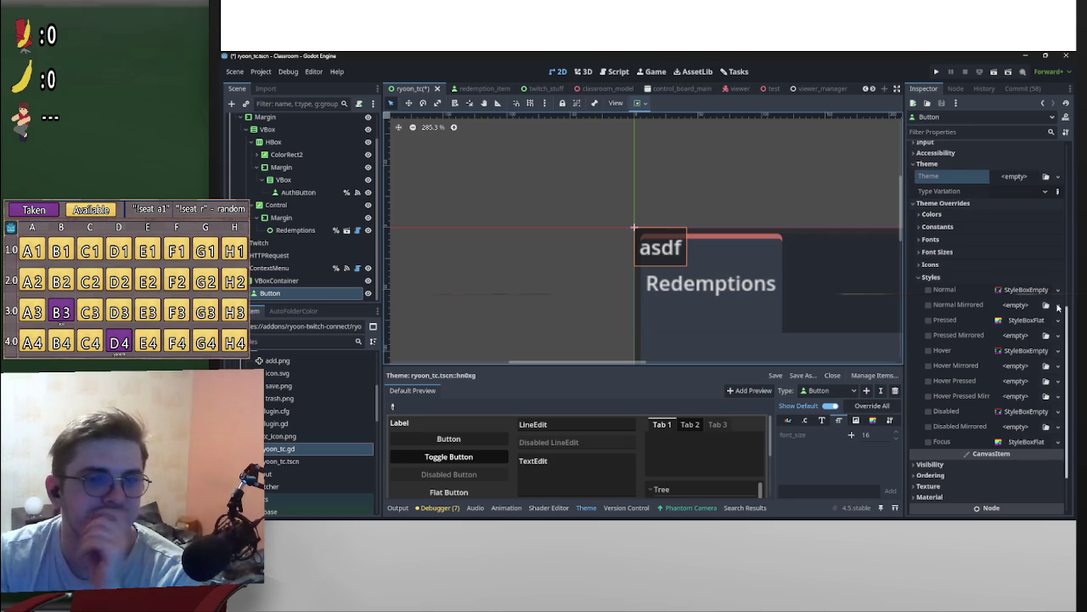
Step: Create a New StyleBoxFlat for the Normal style override
mouse_move(1020, 453)
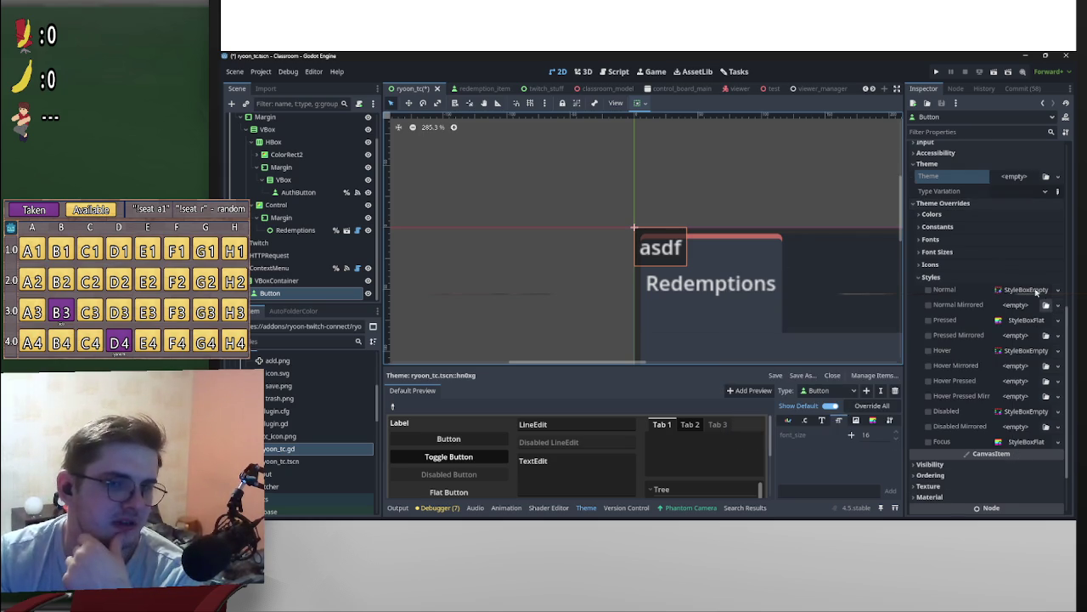
click(1024, 291)
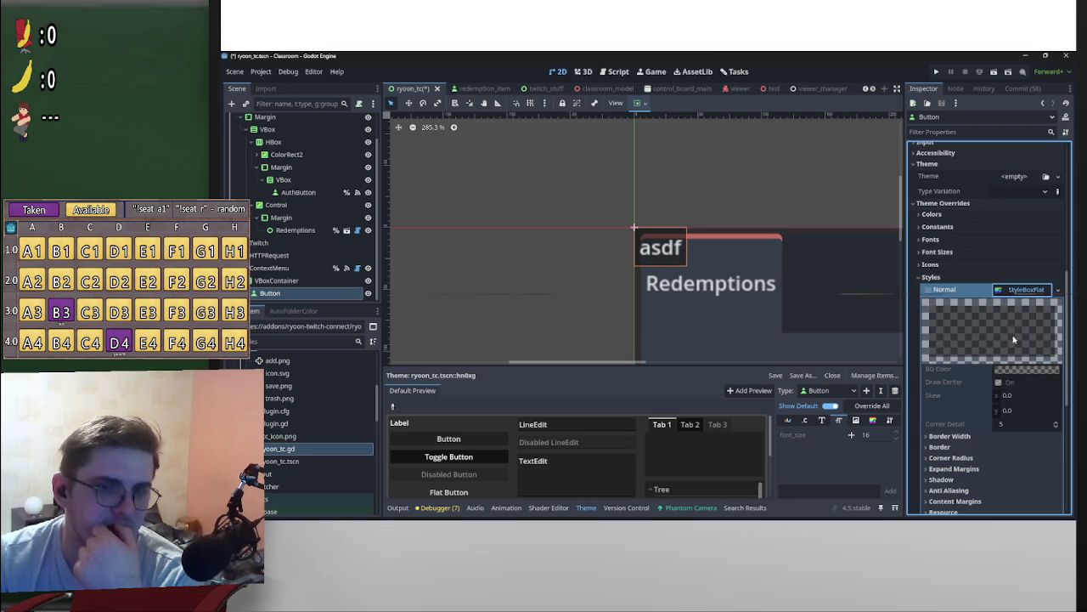
right_click(1010, 287)
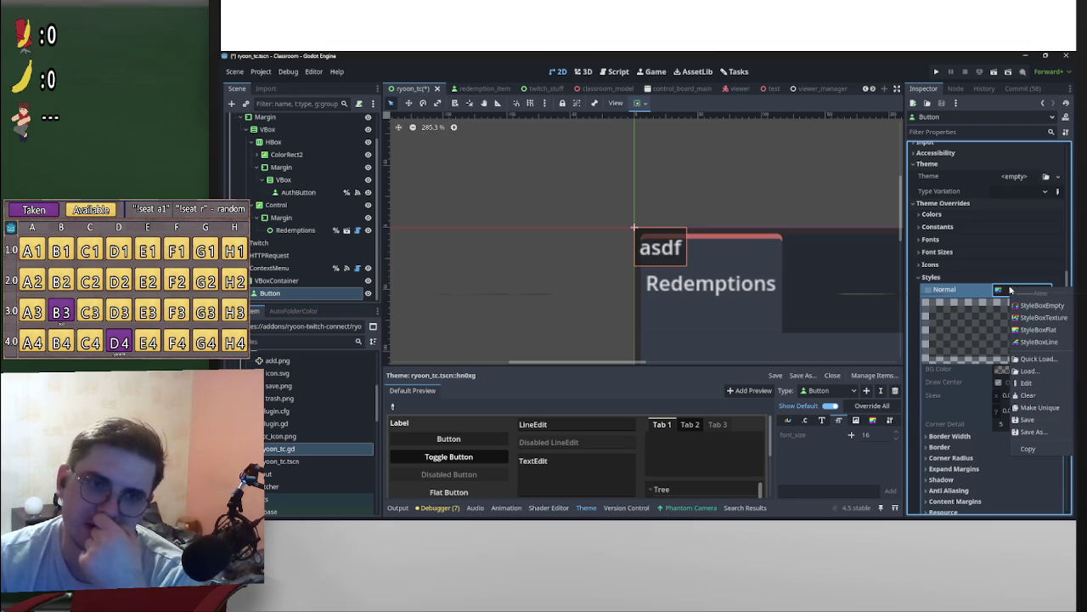
click(1036, 330)
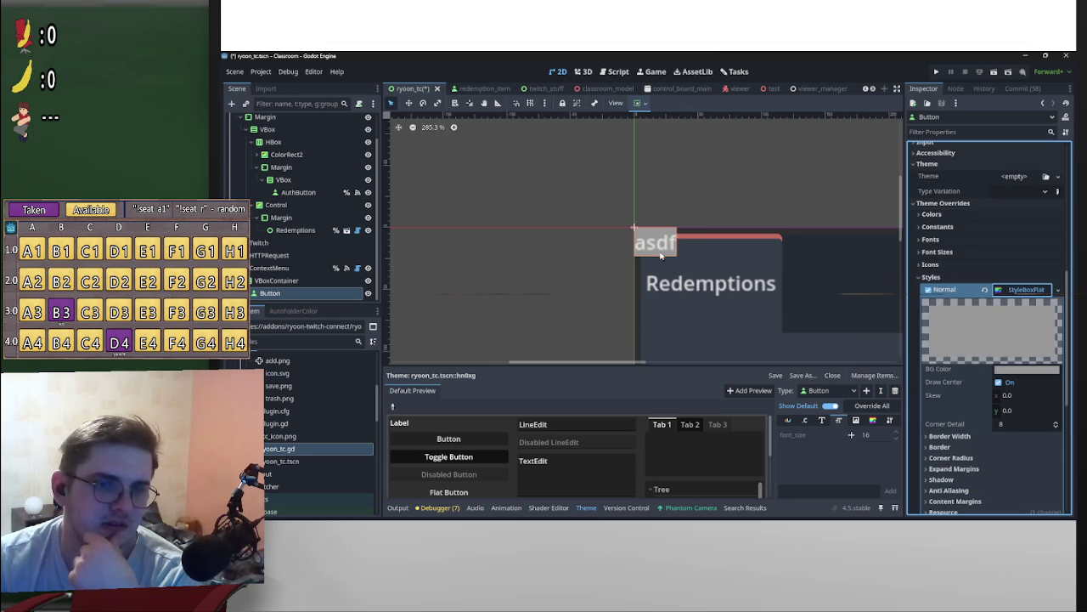
Step: Inspect the StyleBoxFlat's content margin settings, then collapse them
scroll(695, 272, up, 5)
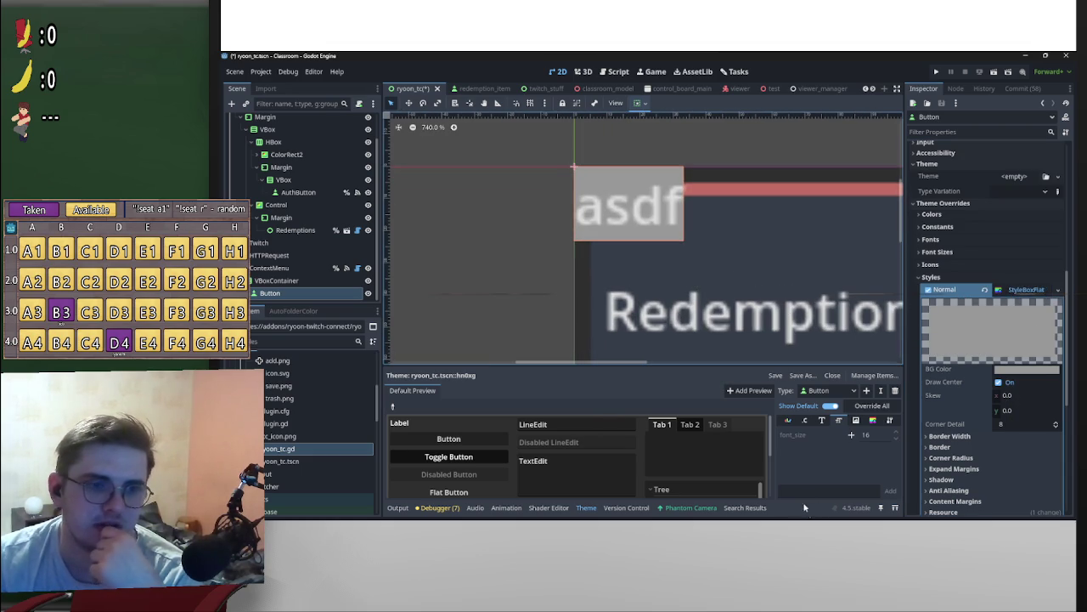
scroll(952, 392, down, 1)
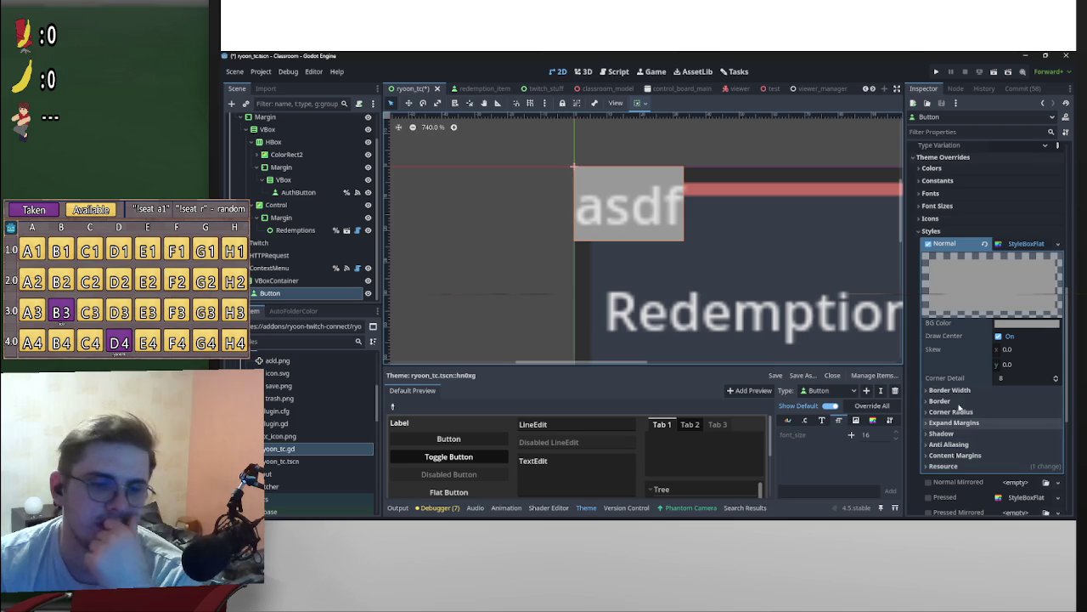
click(969, 459)
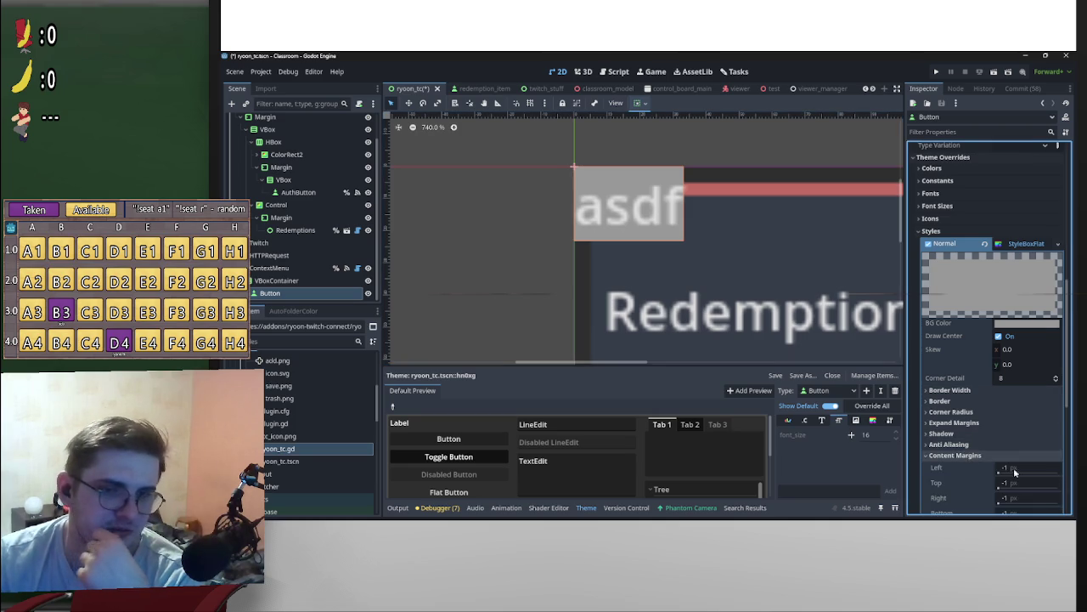
scroll(968, 460, down, 4)
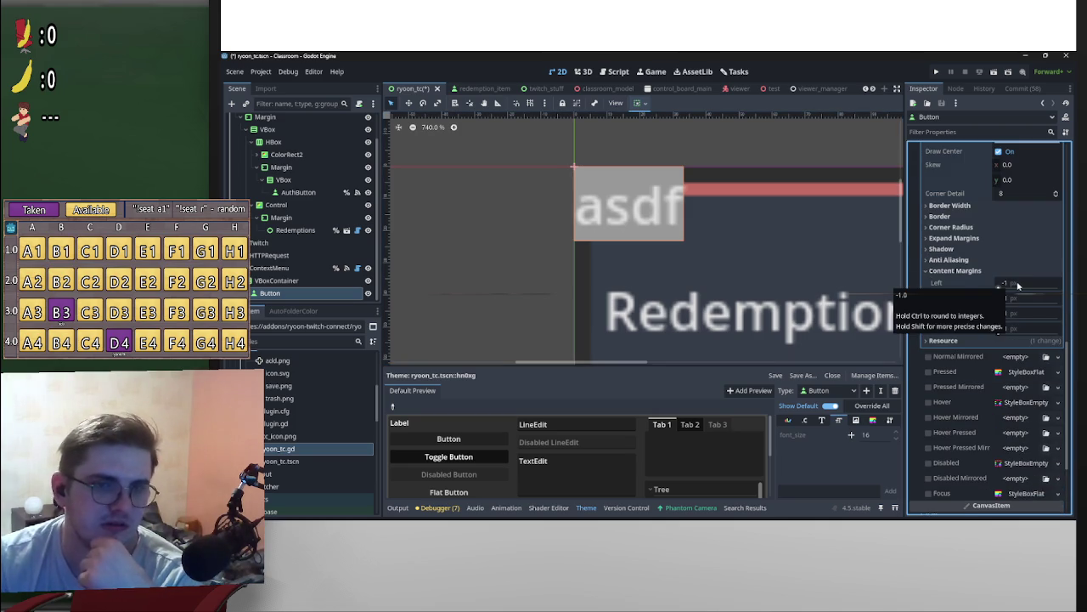
click(952, 270)
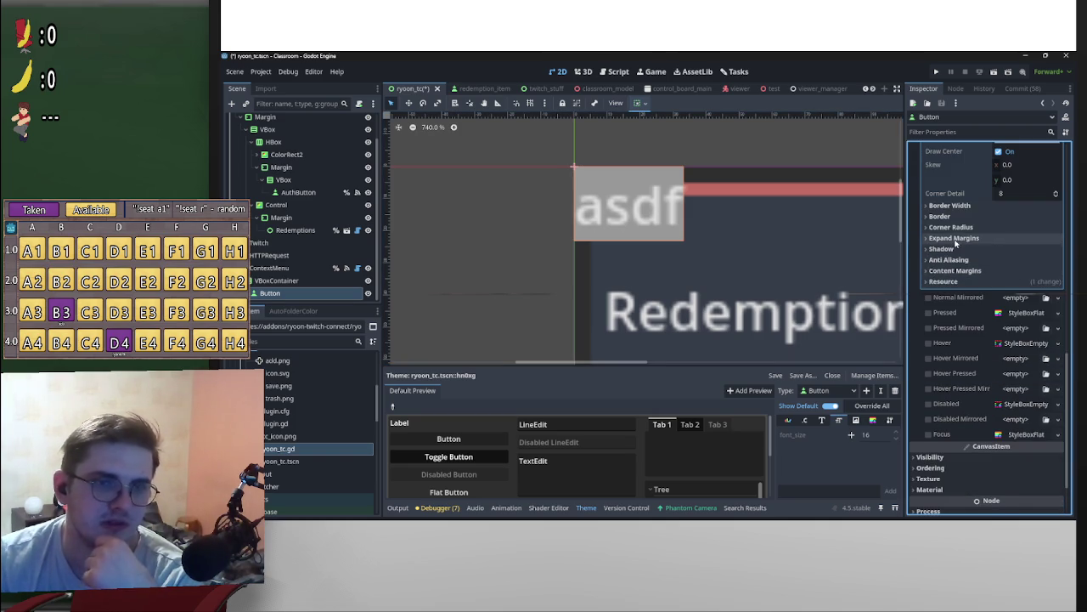
Step: Expand Expand Margins and try 1 px values for the left, top and right margins
click(953, 238)
click(1009, 253)
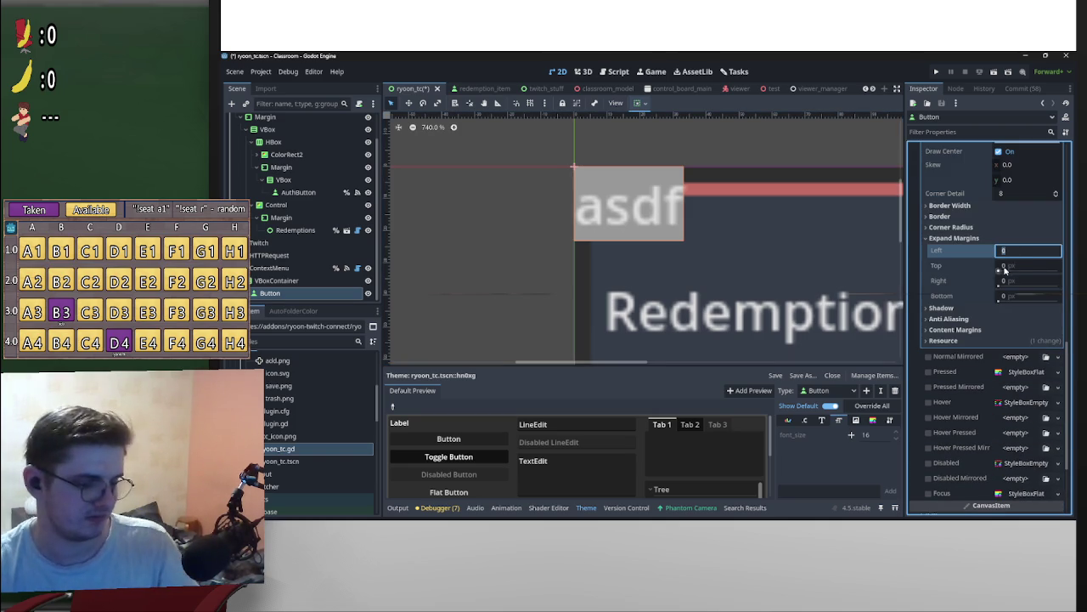
key(Tab)
text(1)
key(Tab)
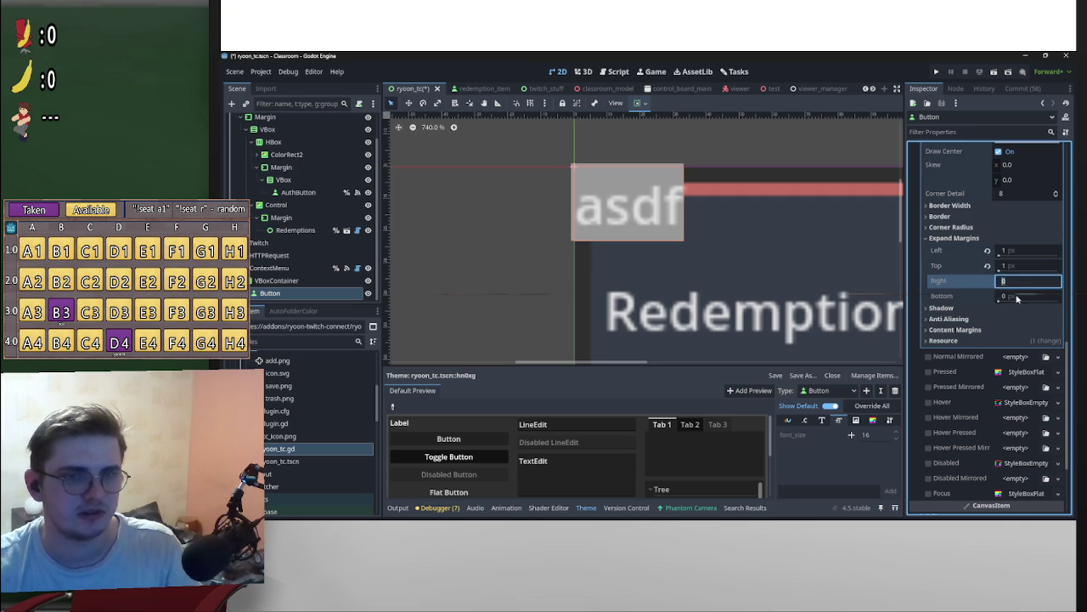
key(Tab)
text(1)
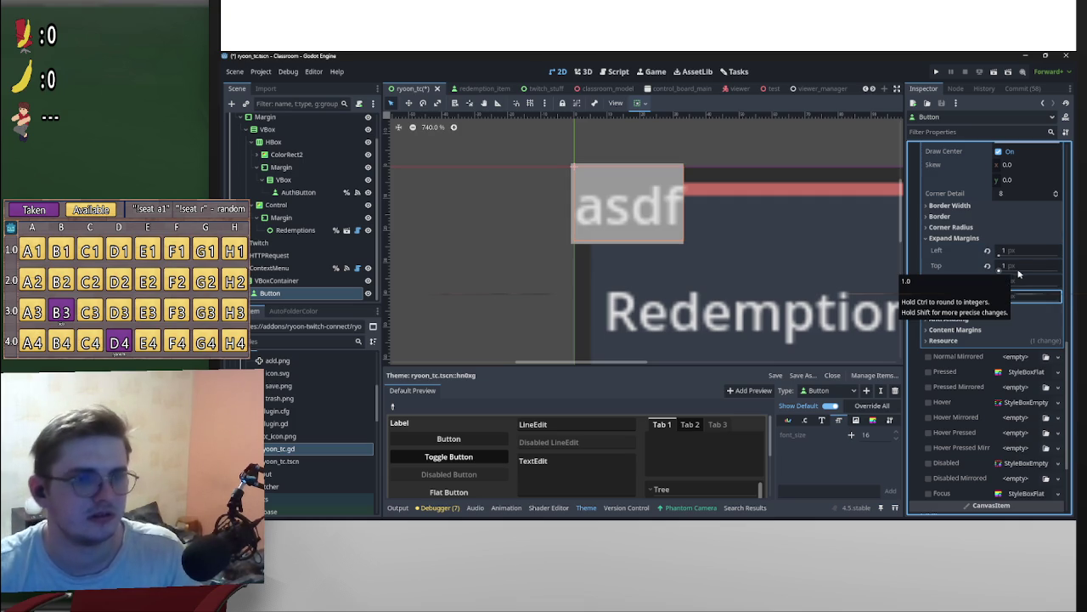
click(1017, 281)
text(1)
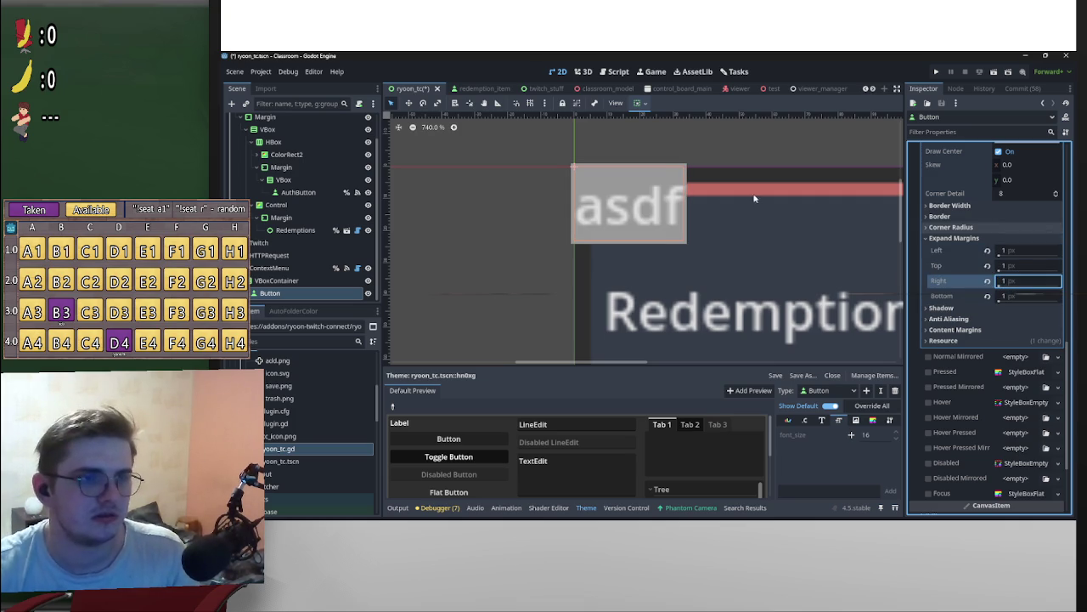
click(513, 270)
scroll(637, 220, down, 1)
scroll(638, 219, up, 3)
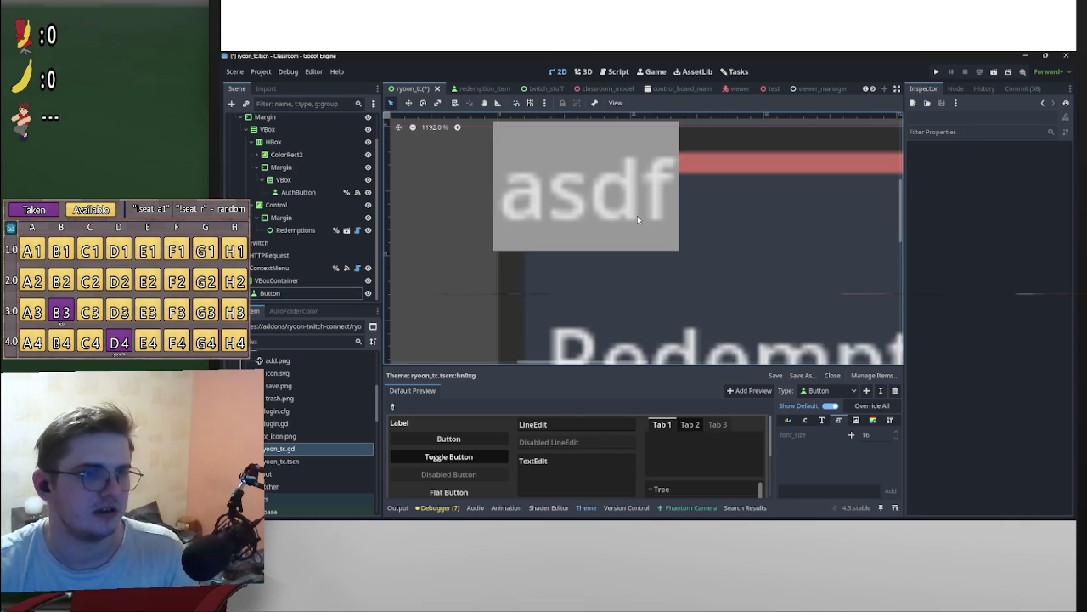
Step: Reselect the asdf button and set left, top, right and bottom expand margins to 2 px
click(637, 219)
click(1018, 252)
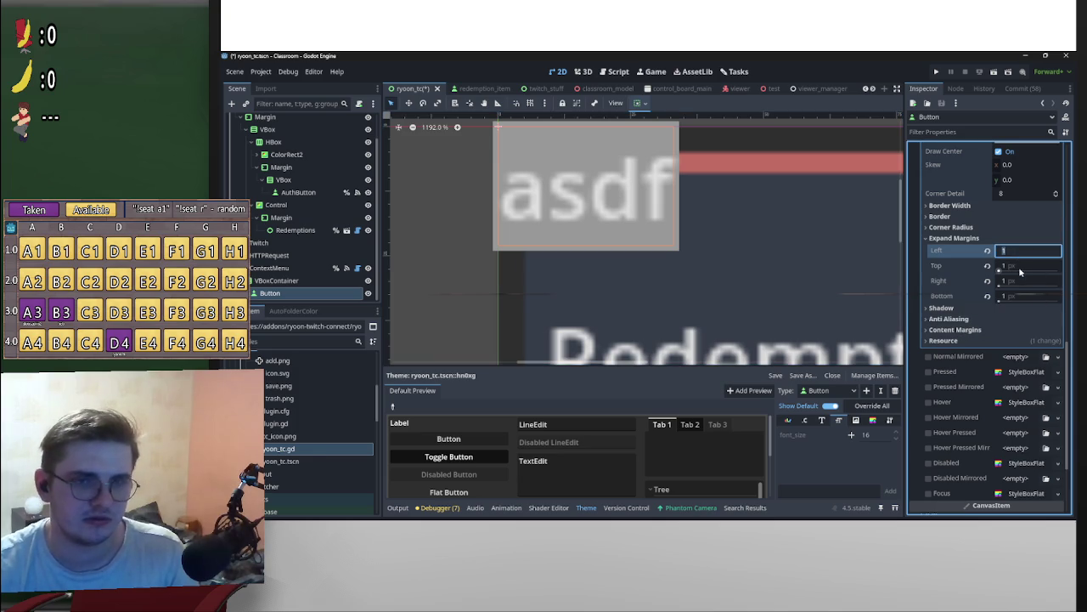
text(2)
click(1022, 266)
text(2)
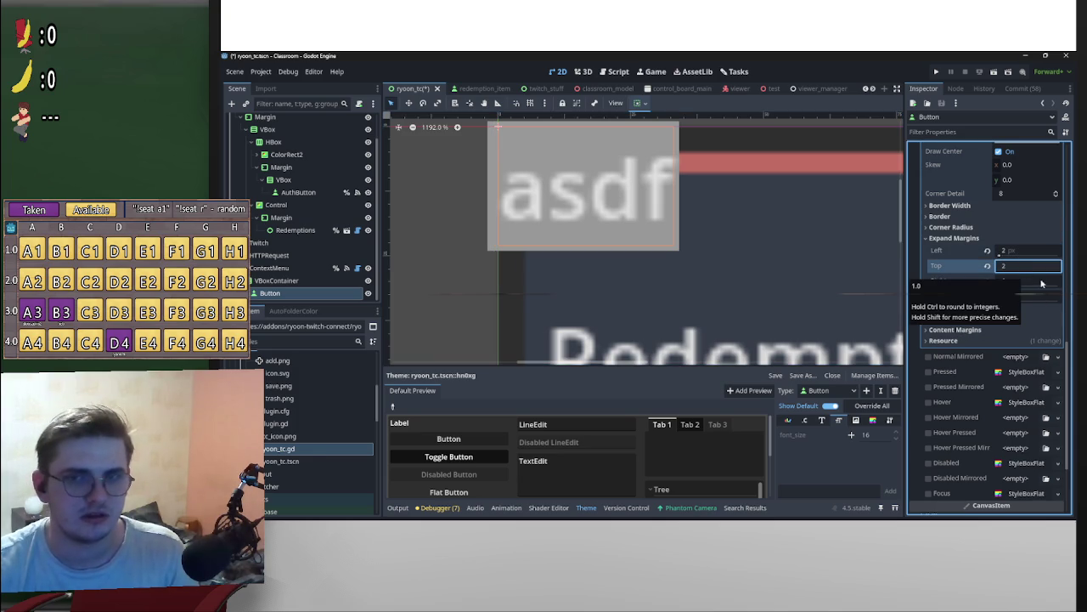
click(1034, 281)
text(2)
key(Tab)
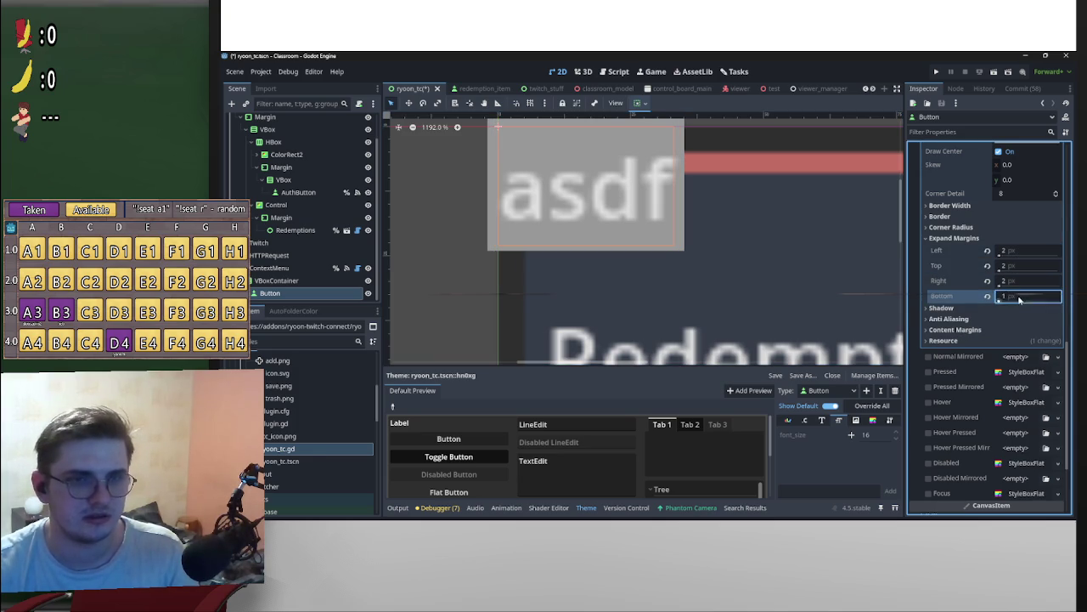
text(2)
key(Return)
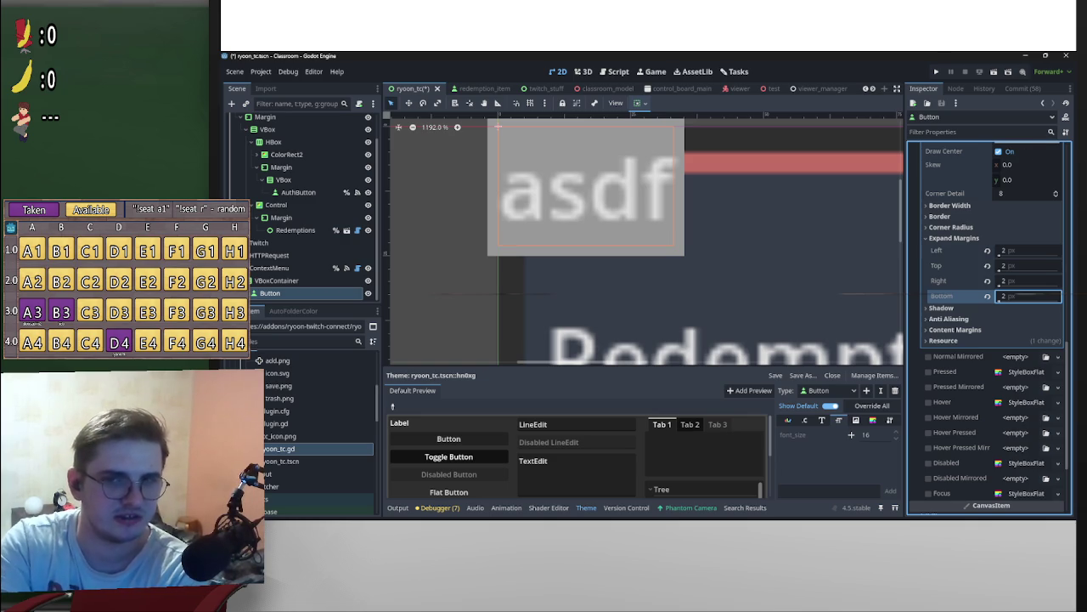
scroll(740, 296, down, 7)
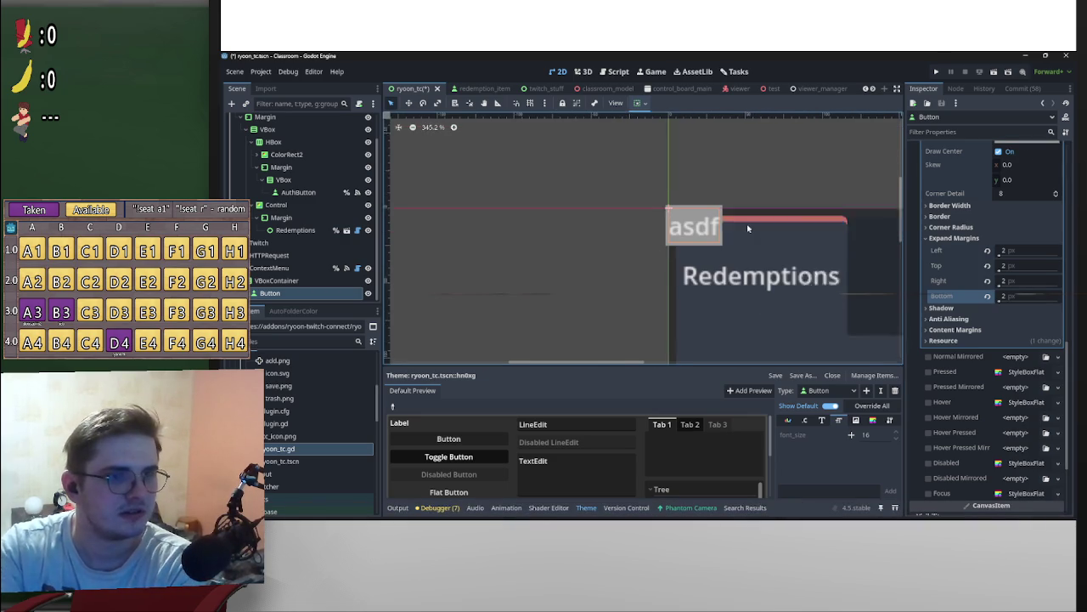
mouse_move(656, 519)
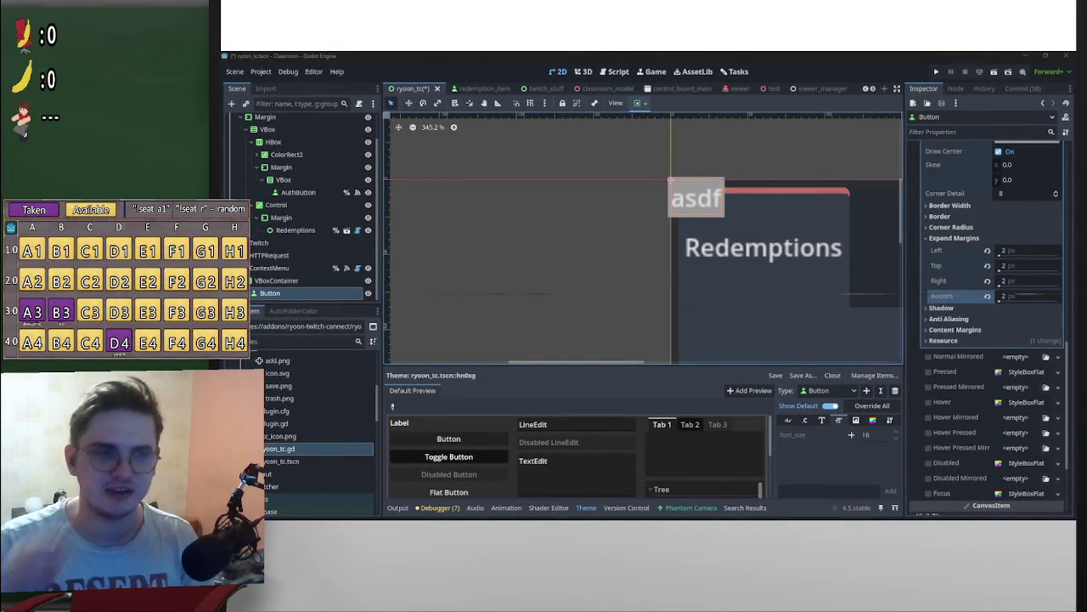
scroll(752, 306, down, 2)
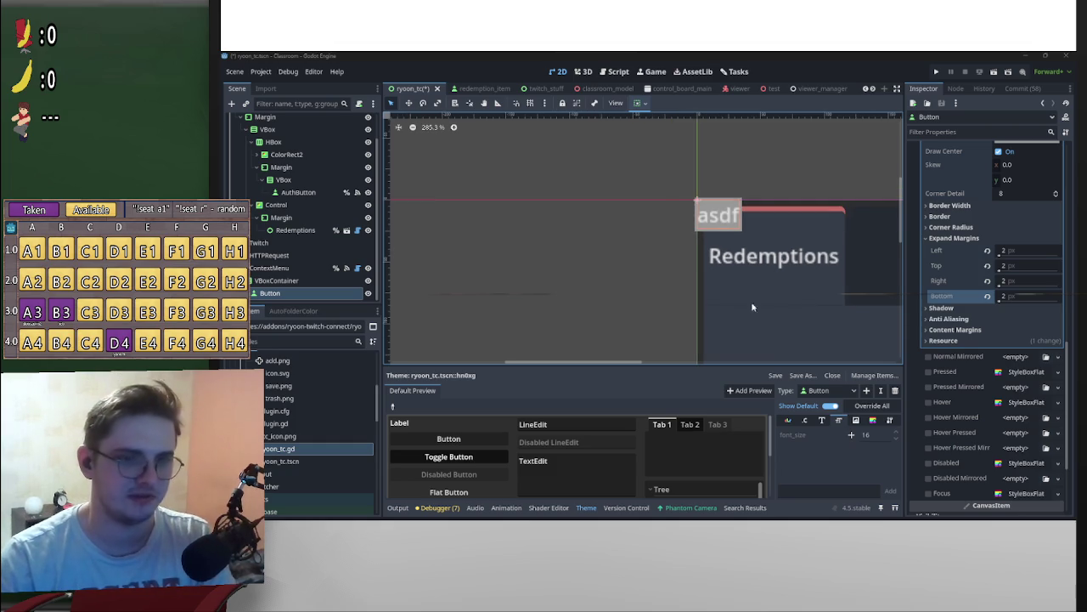
Step: Shift the Normal style's BG Color hue toward blue and darken it
scroll(1023, 374, up, 5)
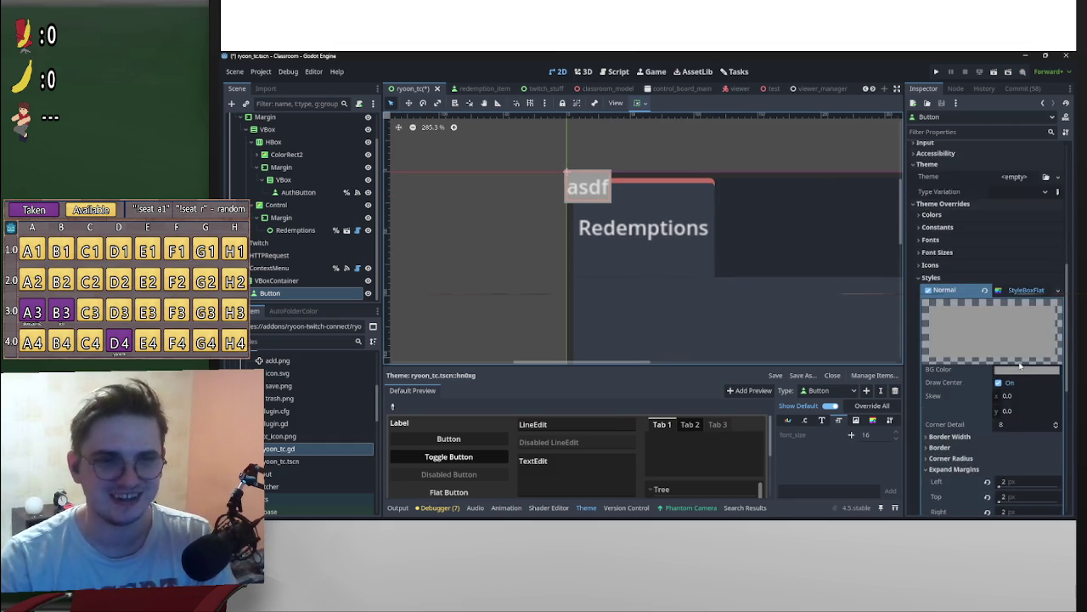
scroll(1026, 360, down, 1)
click(1026, 326)
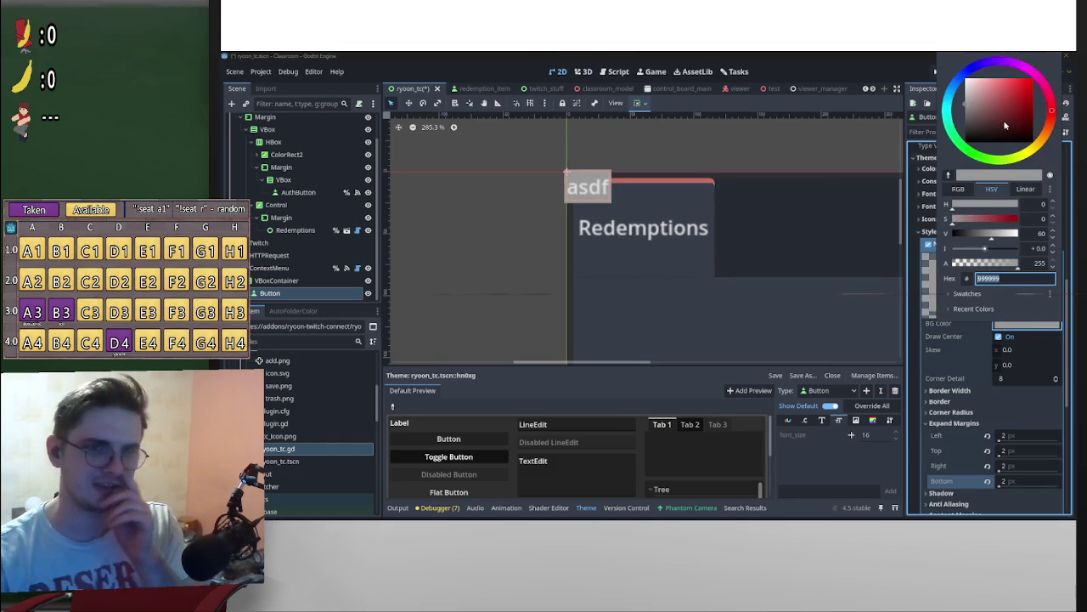
click(969, 73)
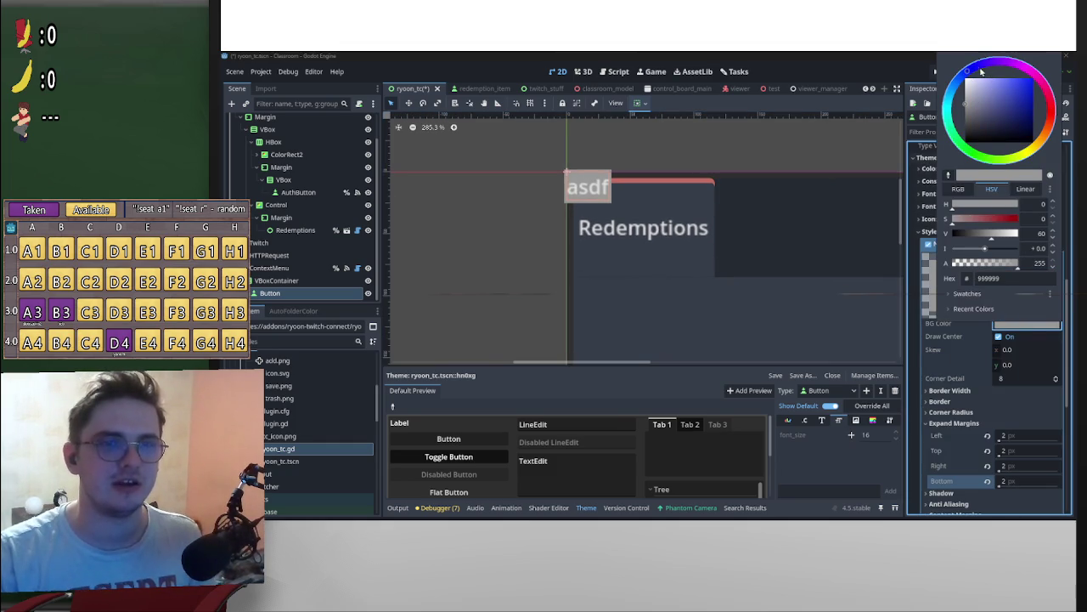
drag(974, 70, 967, 73)
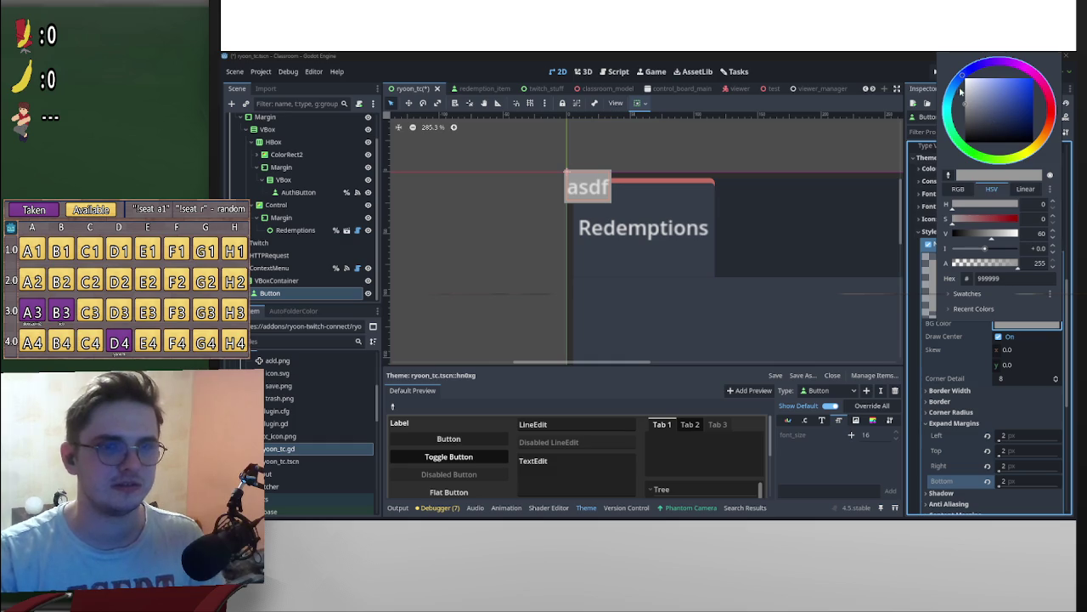
drag(991, 114, 977, 122)
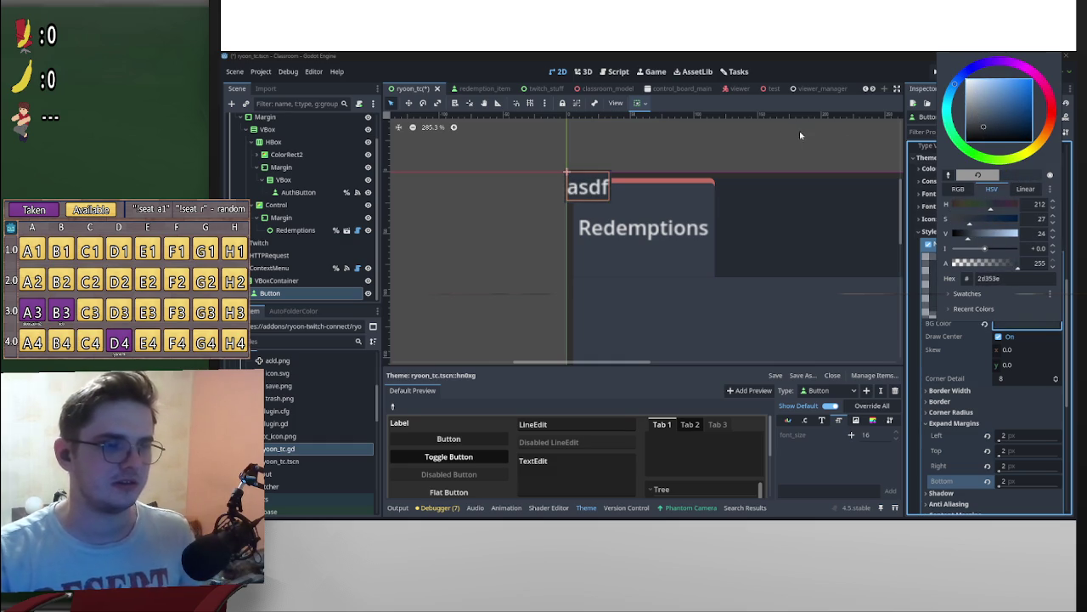
Step: Reopen the BG Color and settle it on blue-grey 2b3037
scroll(592, 213, up, 5)
scroll(614, 228, up, 1)
scroll(628, 230, up, 1)
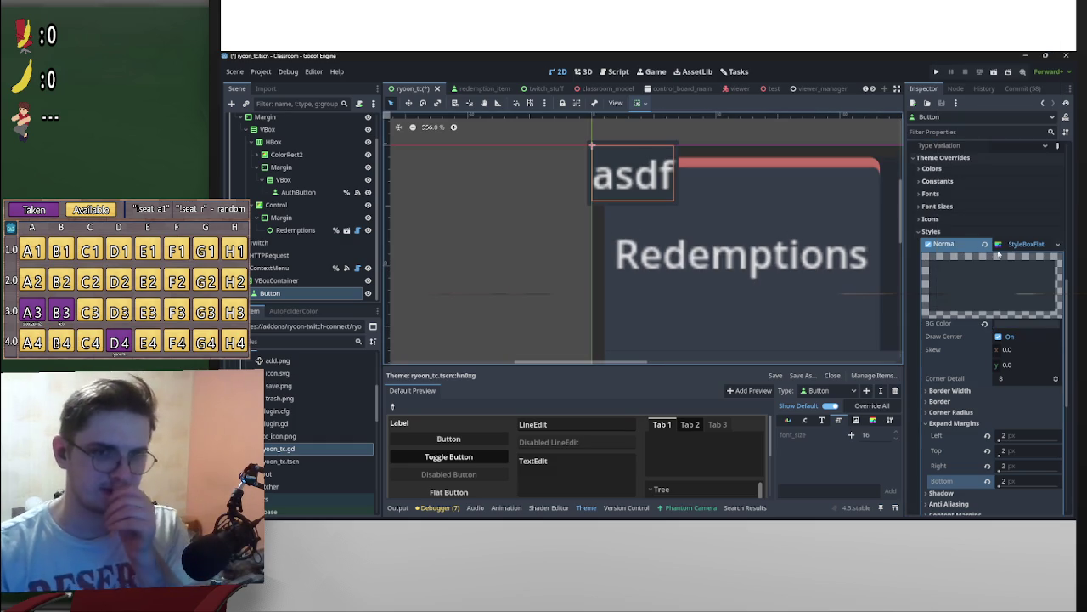
click(1019, 244)
click(1020, 244)
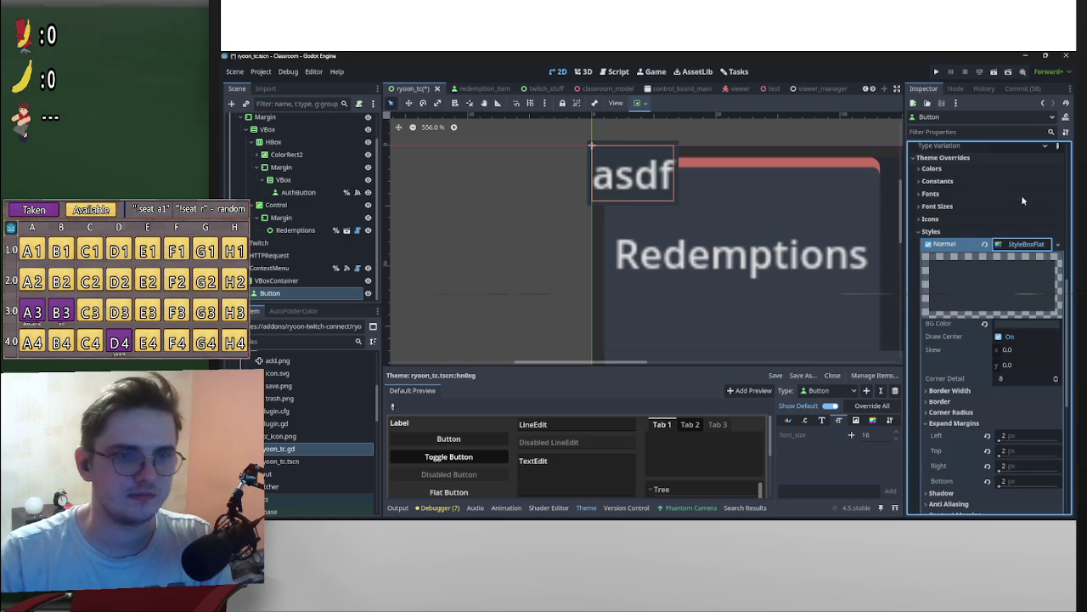
click(1026, 325)
drag(985, 125, 981, 130)
click(754, 184)
scroll(755, 184, down, 2)
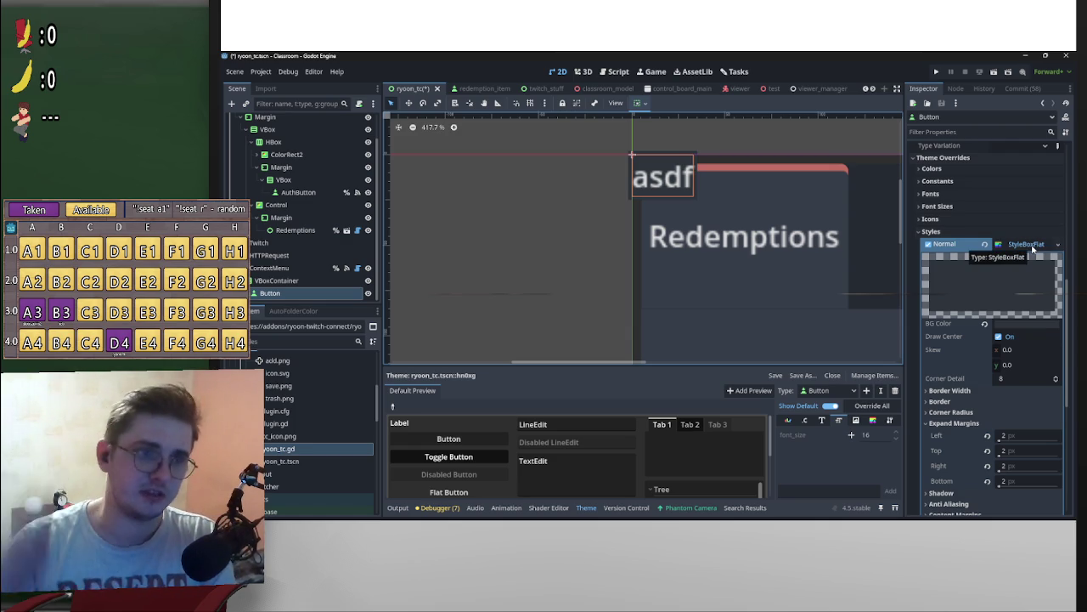
Step: Scroll the Inspector to view the button's full list of style slots
scroll(1026, 250, down, 2)
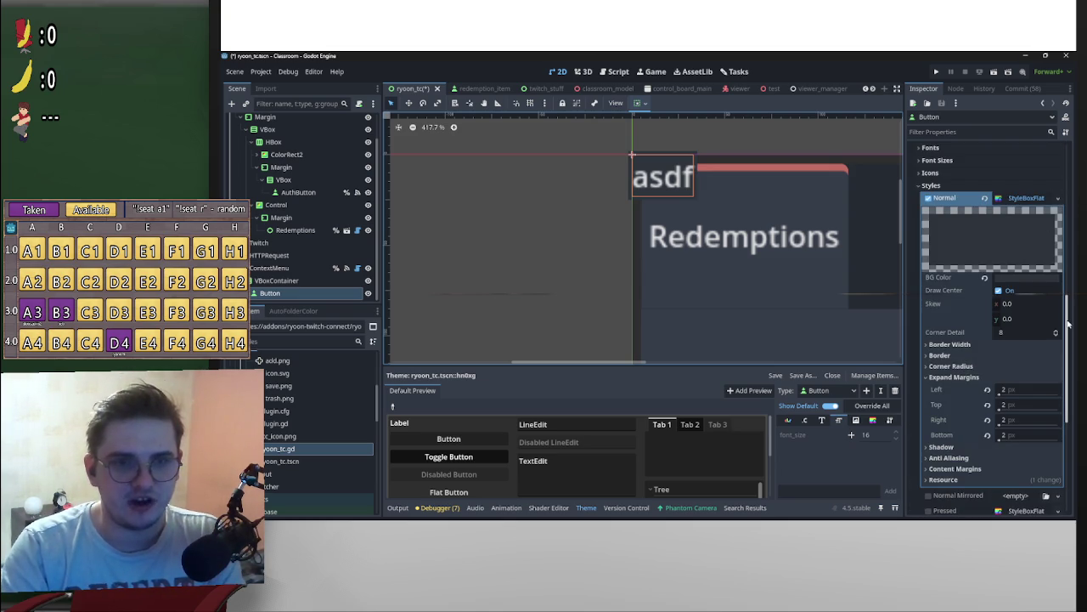
scroll(1069, 324, down, 10)
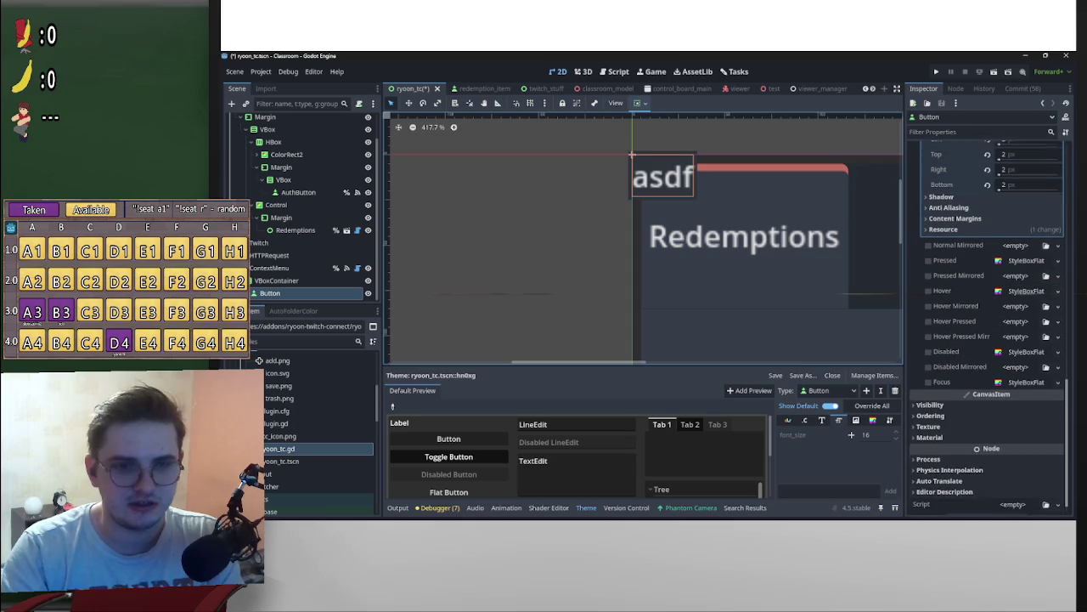
scroll(1067, 388, up, 3)
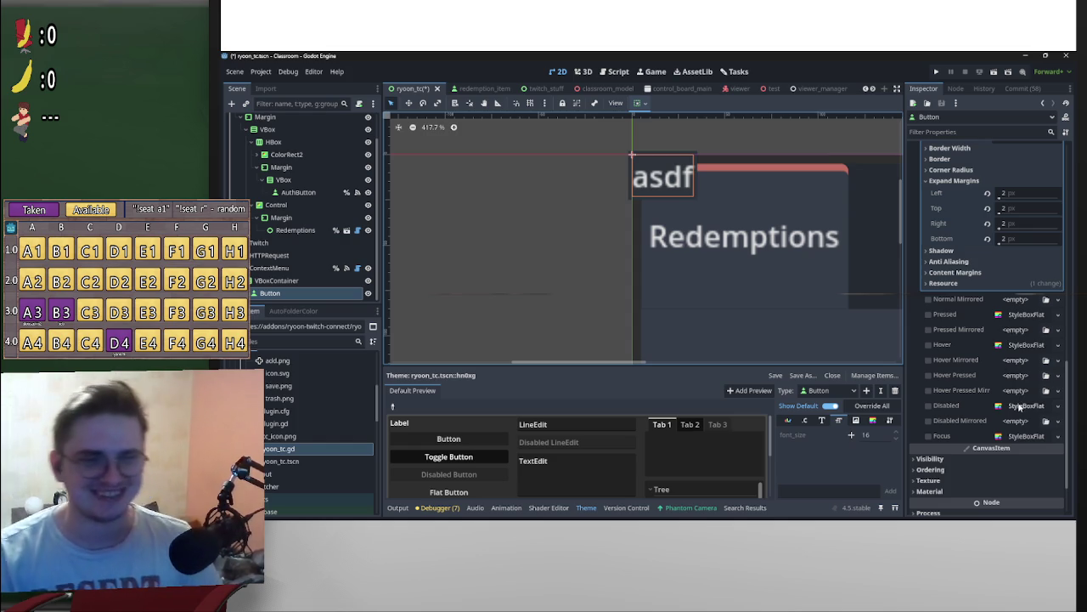
Step: Copy the Normal StyleBoxFlat and paste it as a unique copy into Pressed
scroll(1009, 290, up, 5)
right_click(1017, 235)
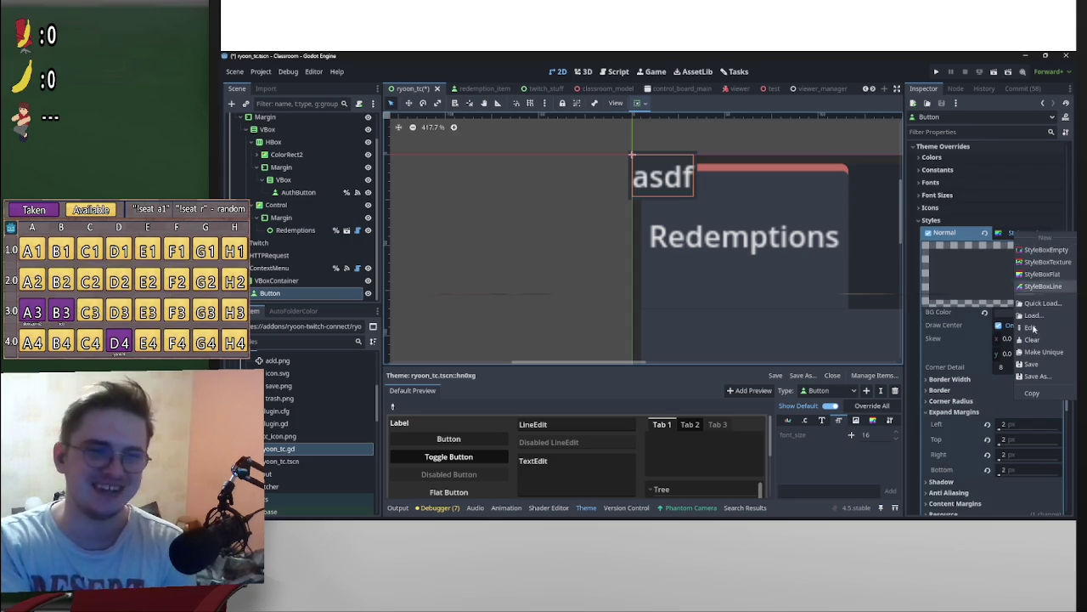
click(1032, 393)
click(1026, 232)
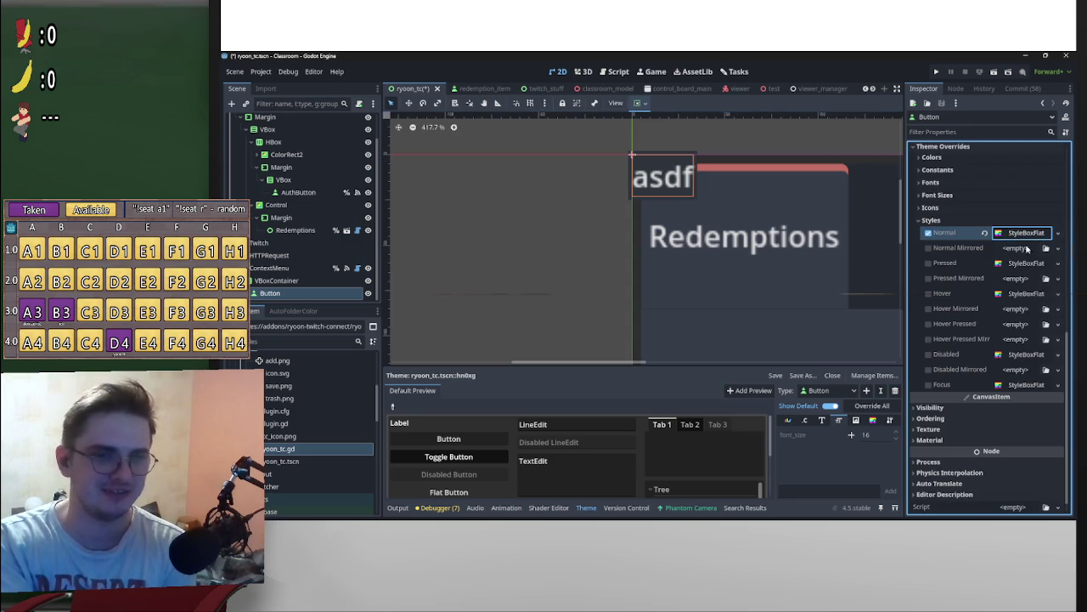
right_click(1026, 264)
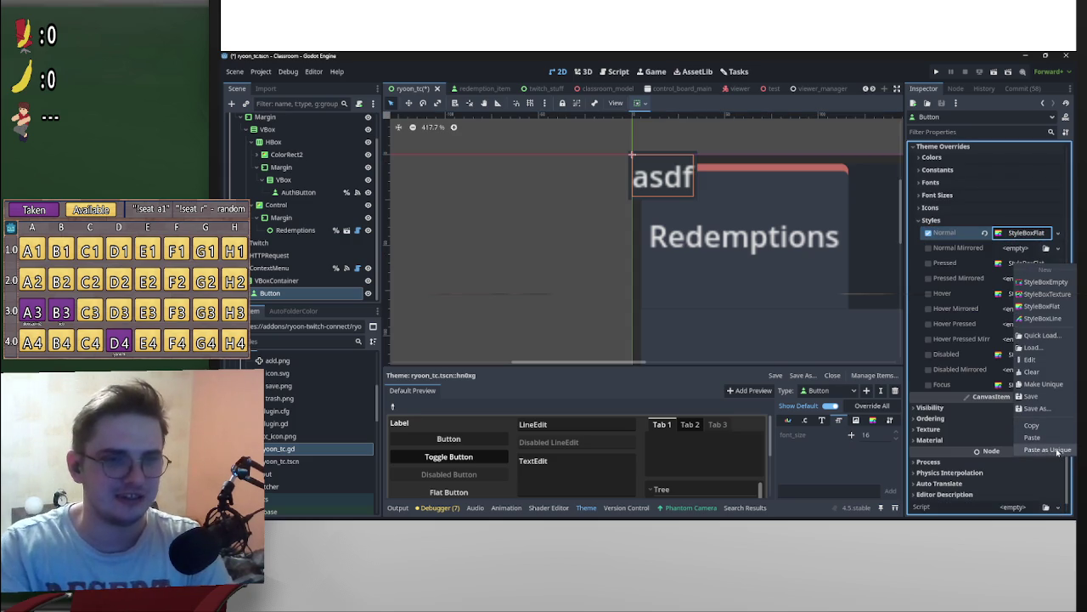
click(1047, 450)
click(608, 364)
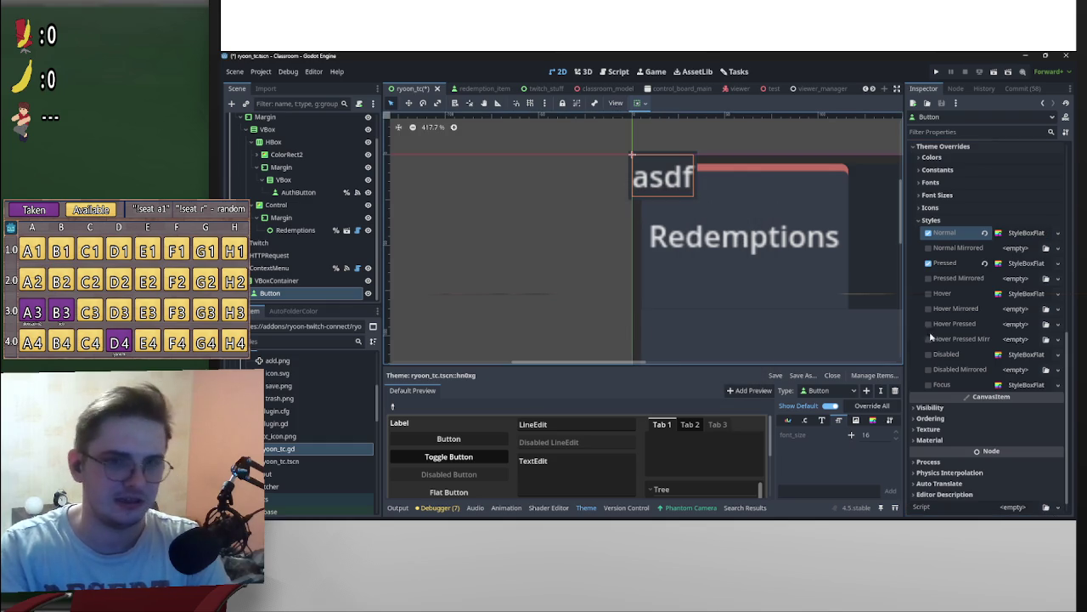
Step: Paste a unique copy of the Normal style into the Hover state
click(1057, 323)
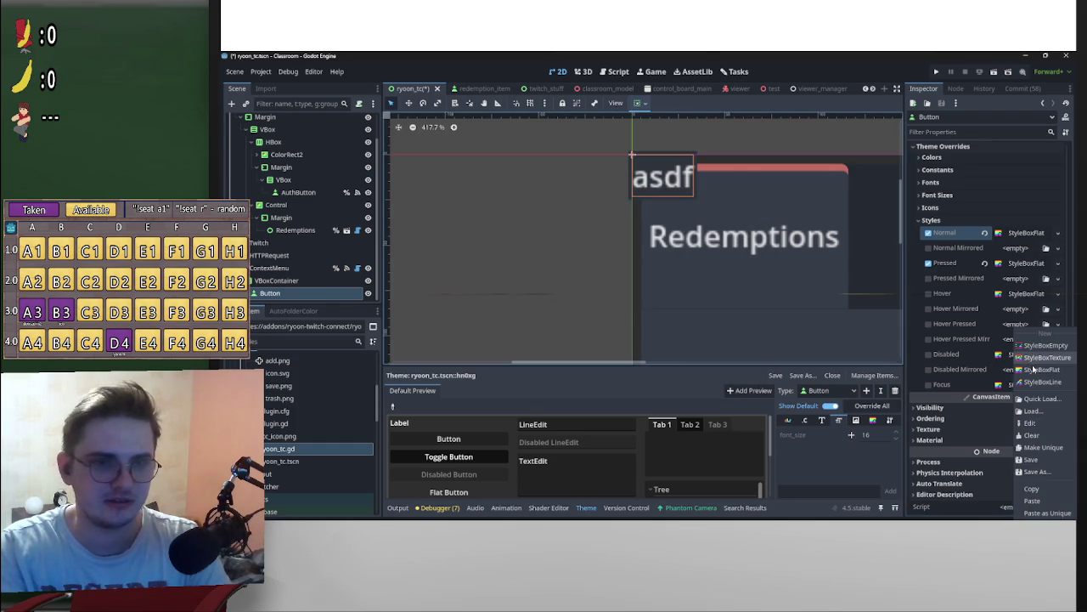
click(1058, 294)
click(1046, 478)
click(624, 363)
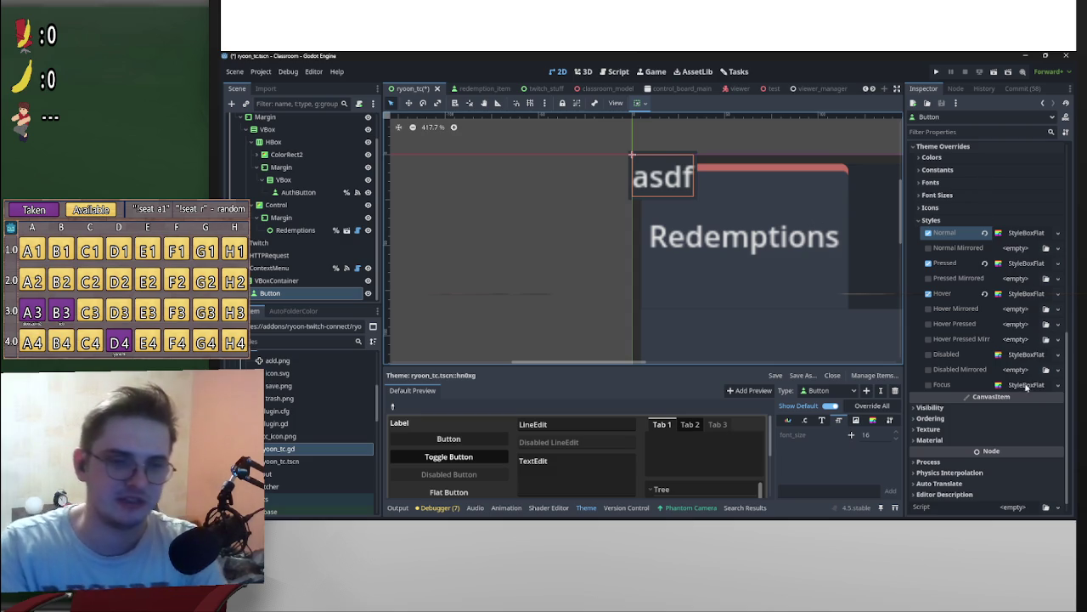
Step: Give the Focus state a unique copy of the Normal style, redoing it after removing the override
click(1058, 384)
click(1047, 510)
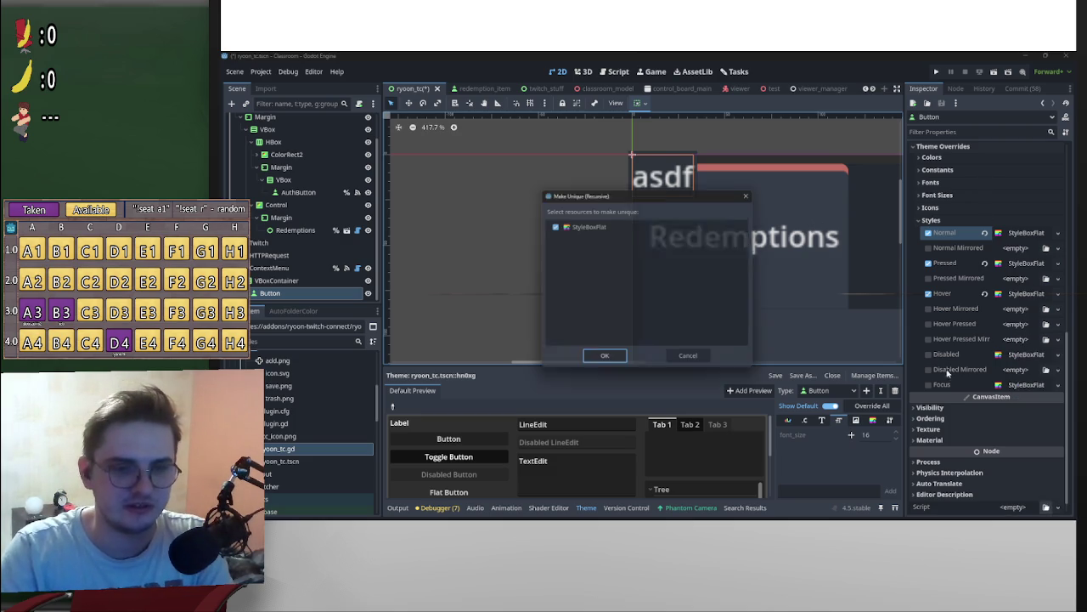
click(606, 361)
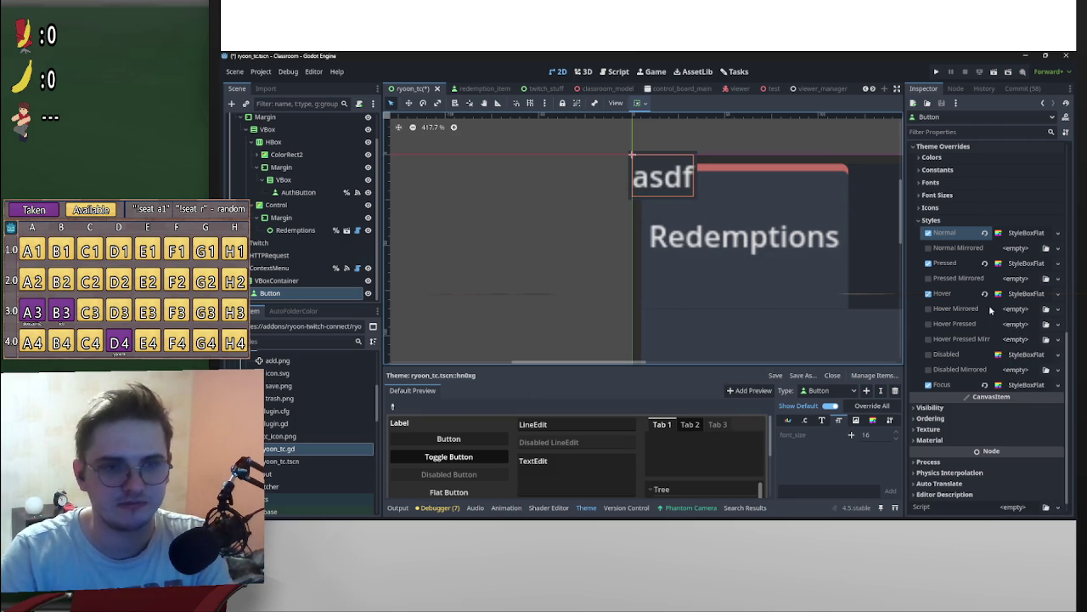
click(986, 385)
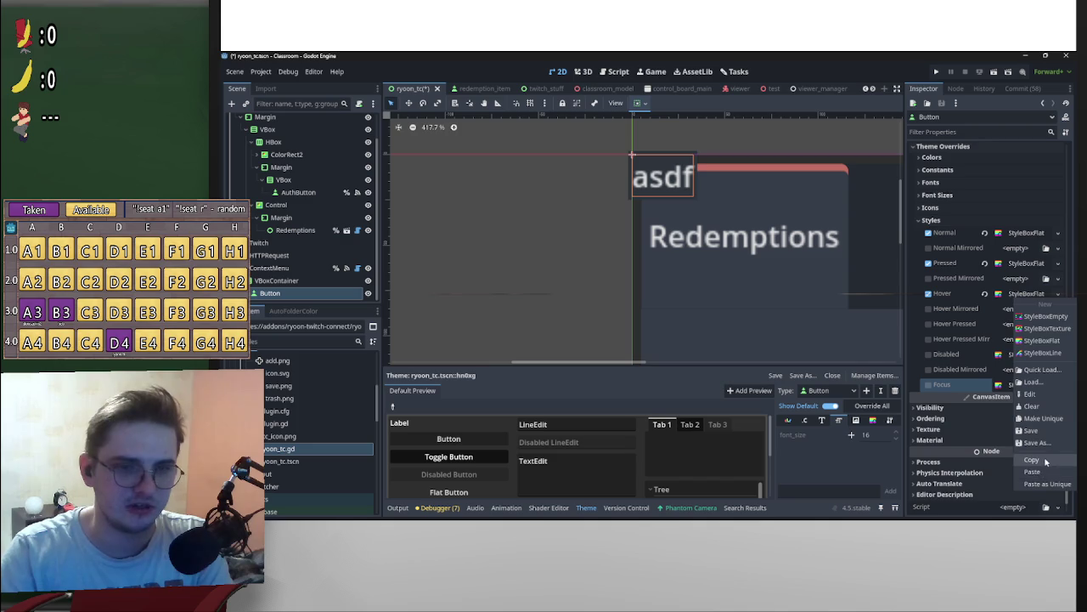
click(1058, 384)
click(1045, 510)
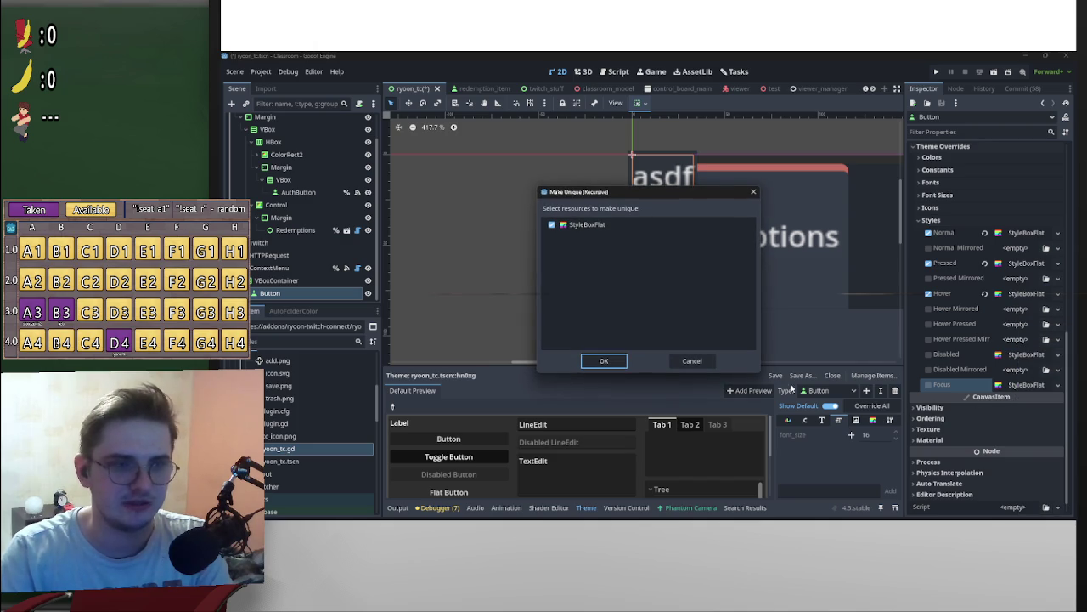
click(604, 361)
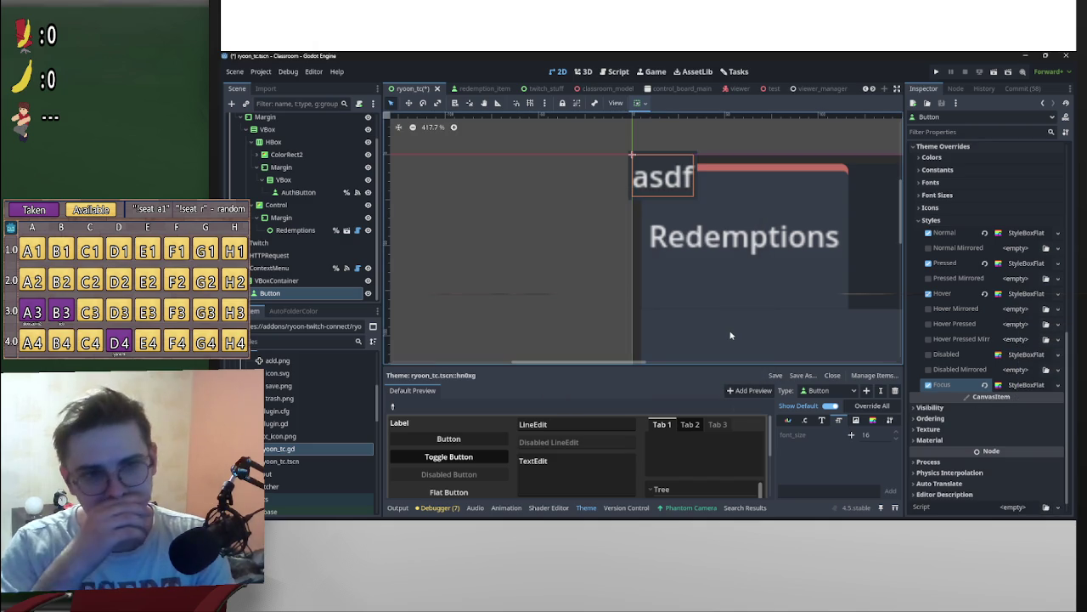
click(985, 385)
right_click(1014, 232)
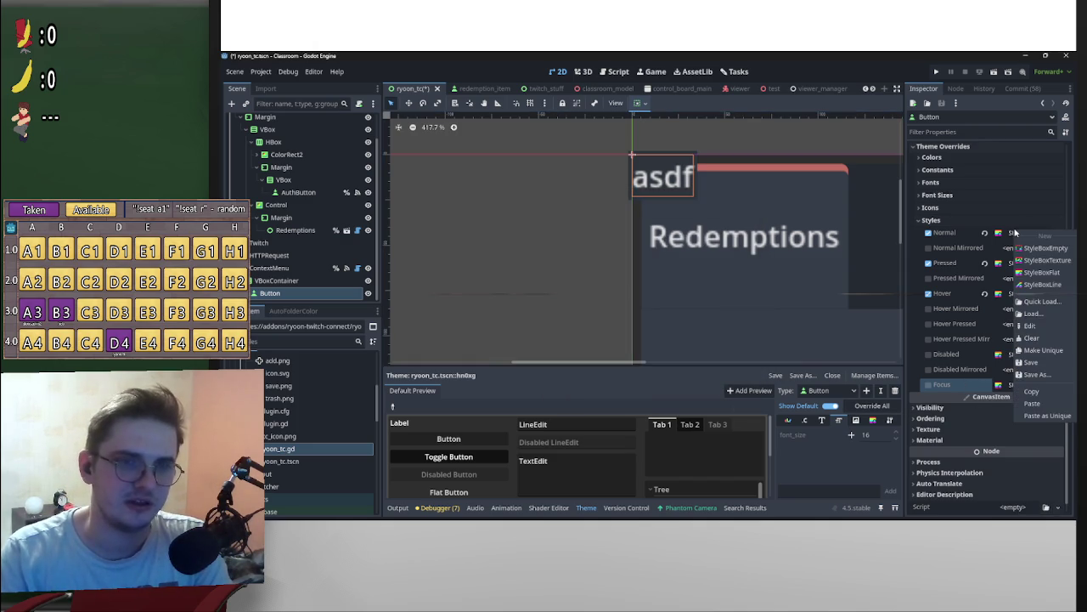
click(1033, 403)
right_click(1015, 385)
click(1044, 513)
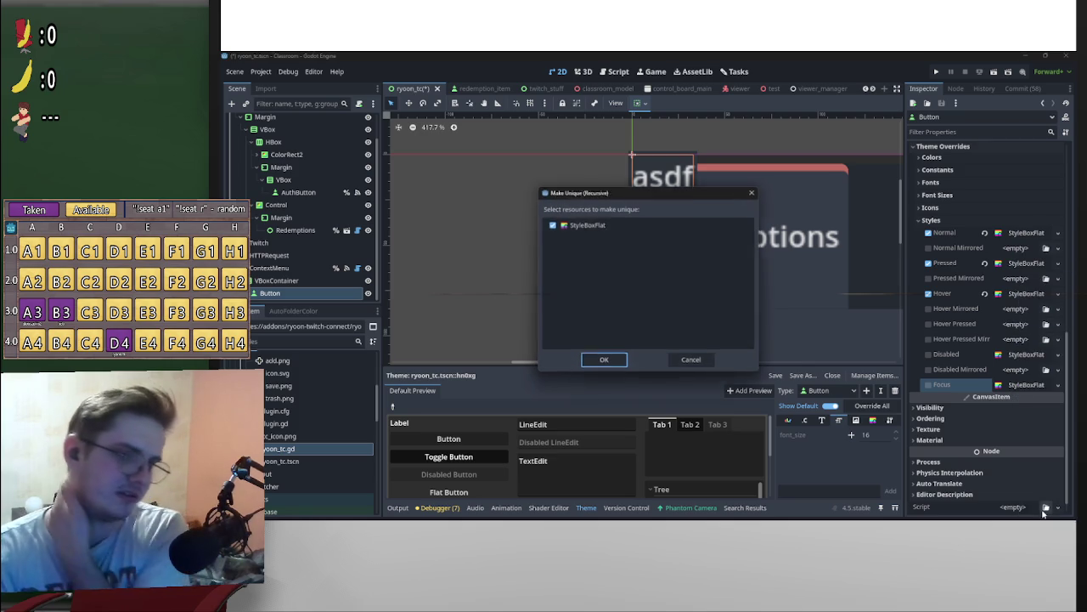
click(603, 360)
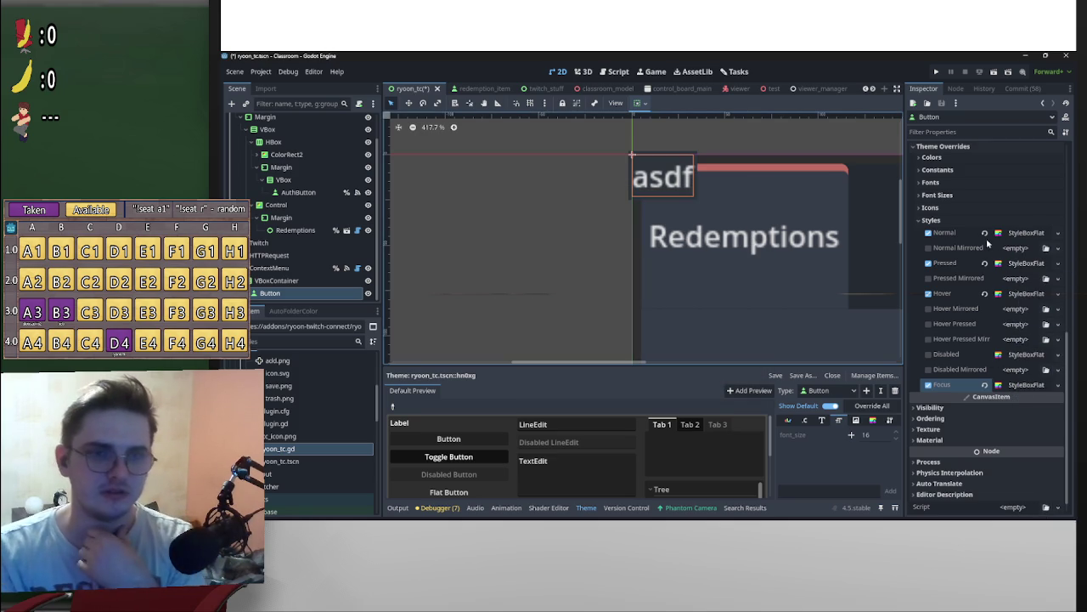
right_click(1015, 387)
click(1017, 386)
right_click(1018, 387)
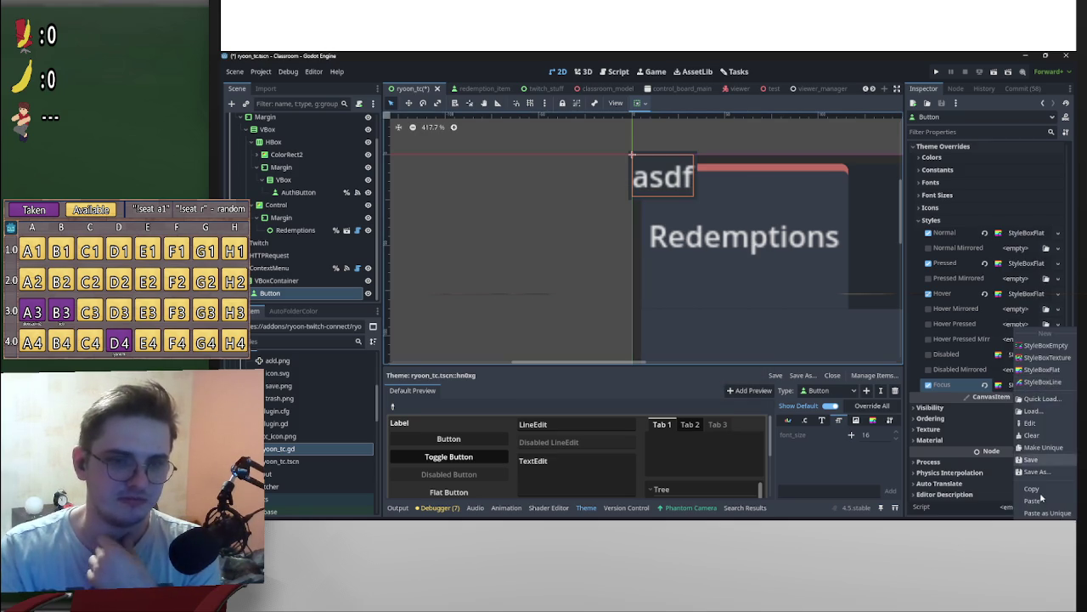
click(953, 402)
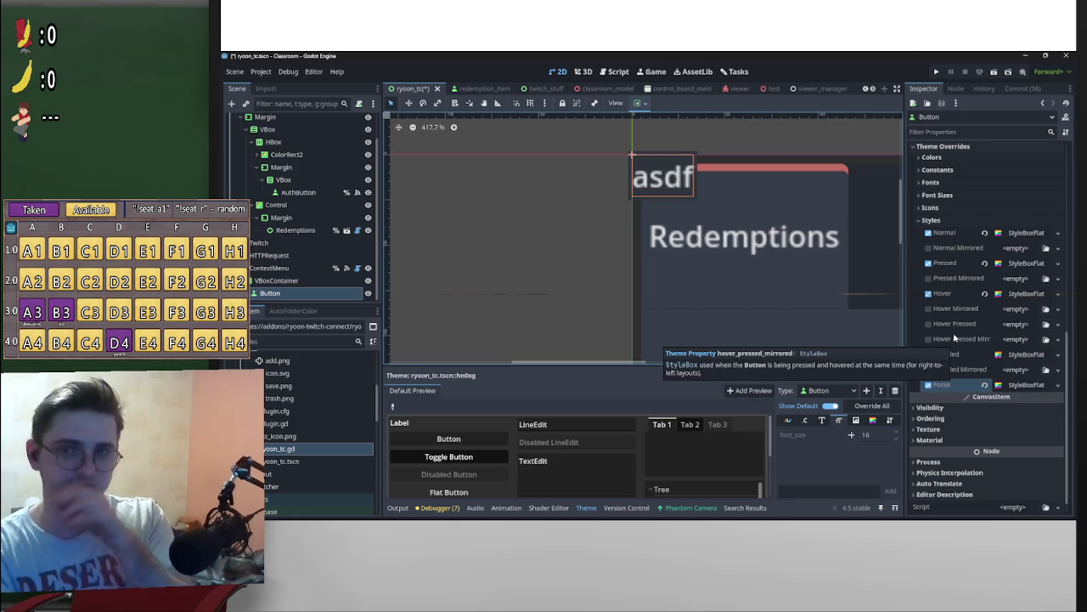
scroll(764, 239, down, 4)
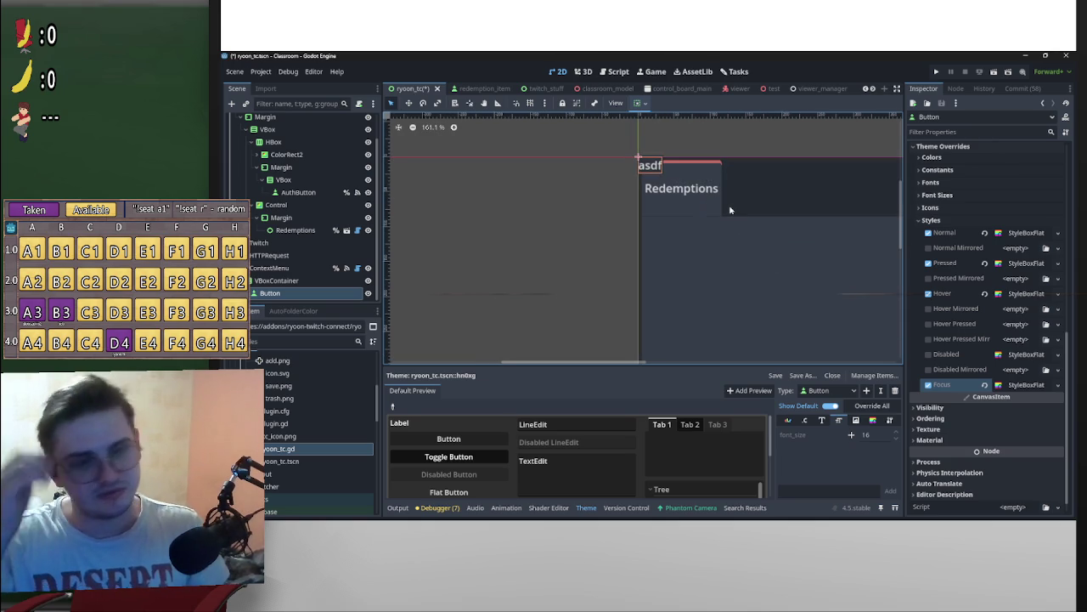
click(935, 71)
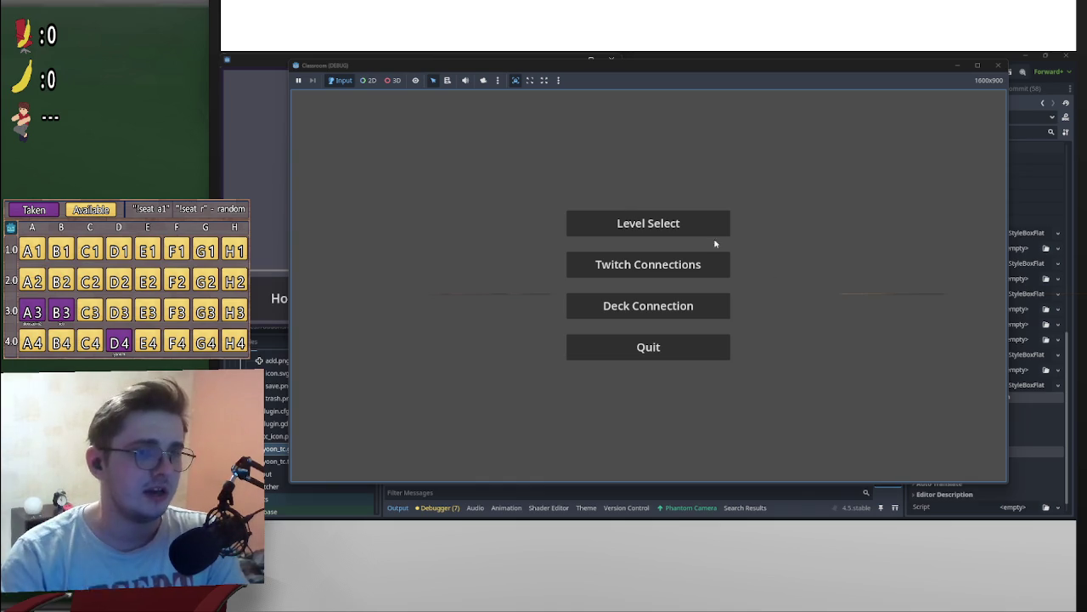
Step: Preview the Level Select and Twitch connection screens, returning to the main menu each time
click(690, 228)
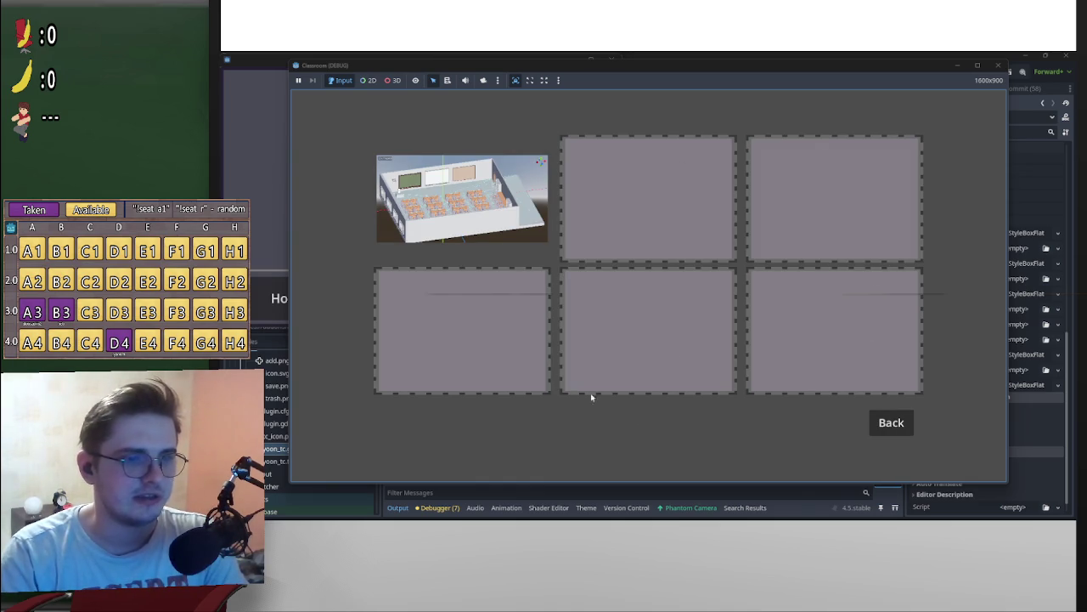
click(894, 426)
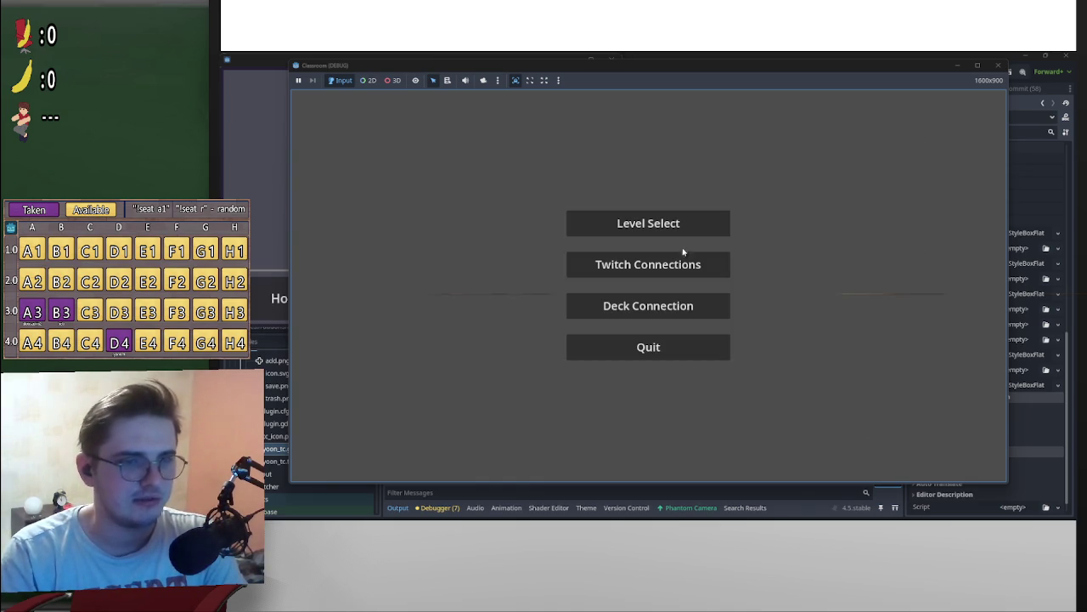
click(702, 270)
click(732, 435)
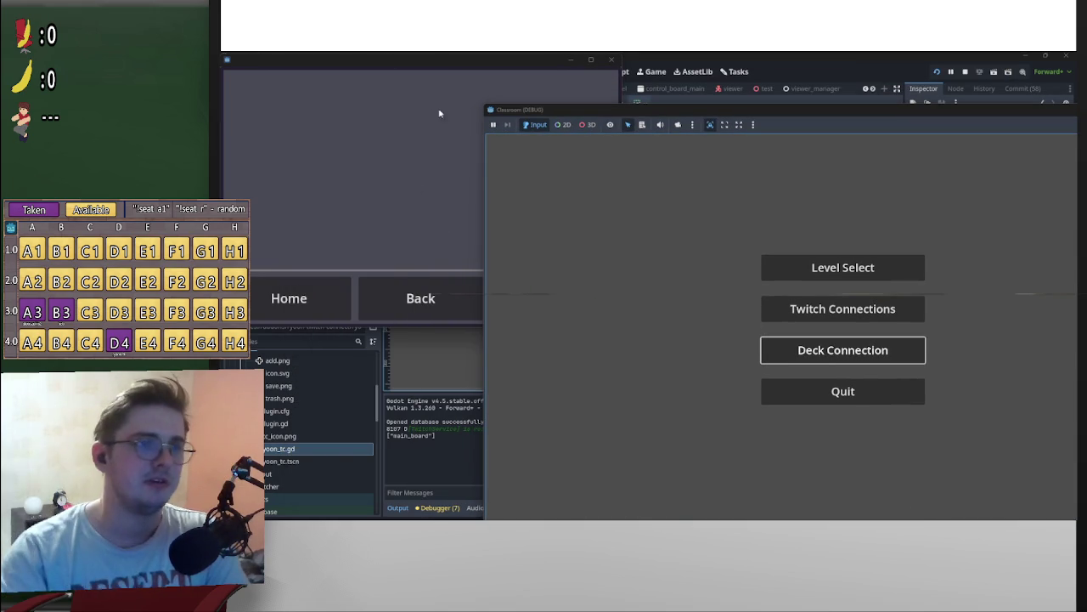
Step: Reposition the Classroom (DEBUG) window and open Level Select to load the classroom
drag(738, 113, 546, 104)
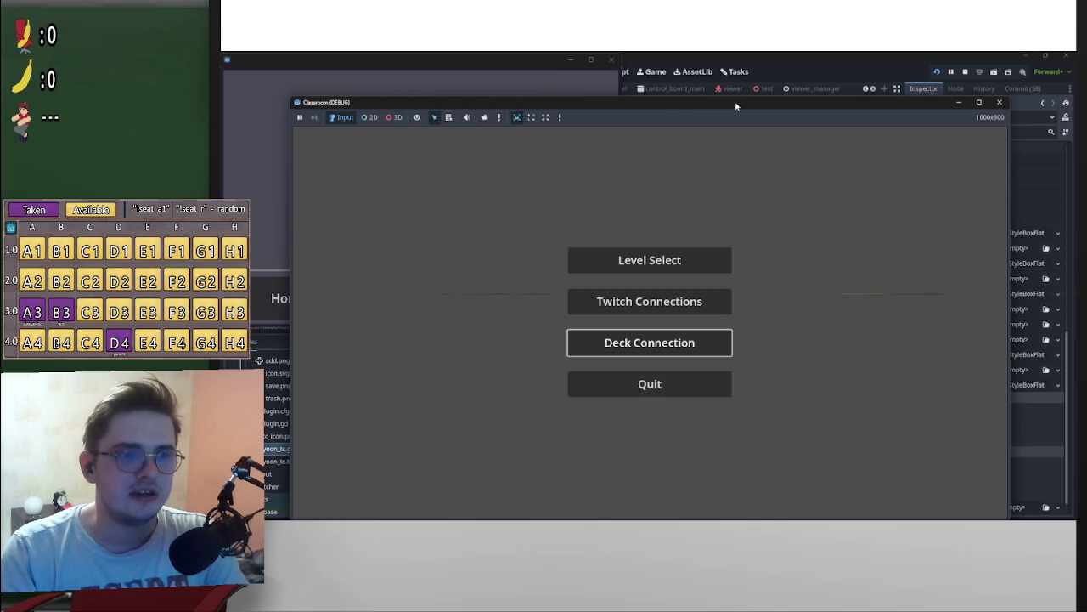
drag(736, 105, 958, 143)
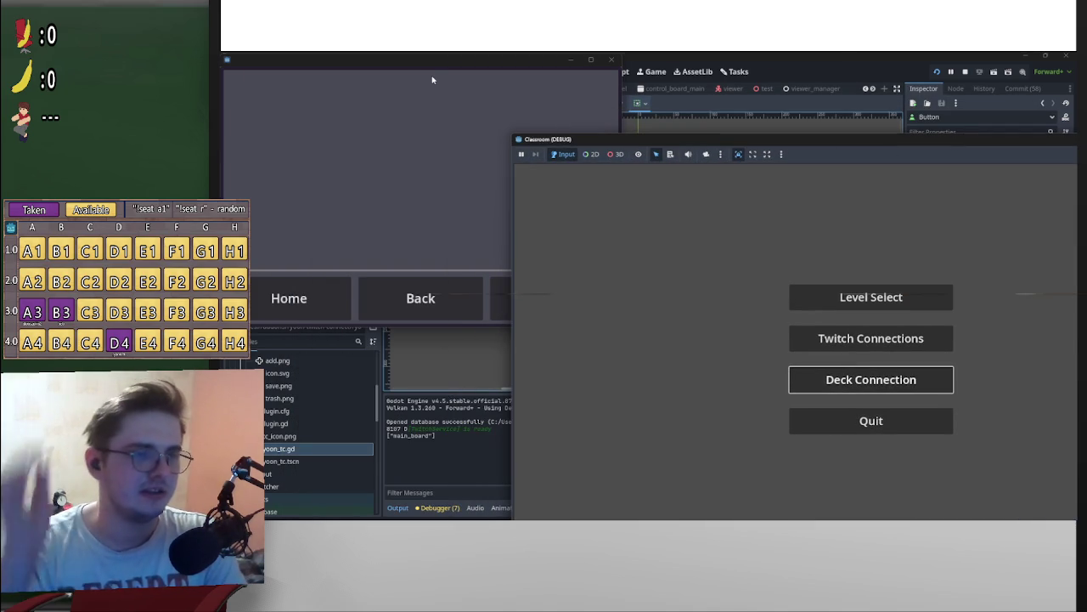
click(865, 298)
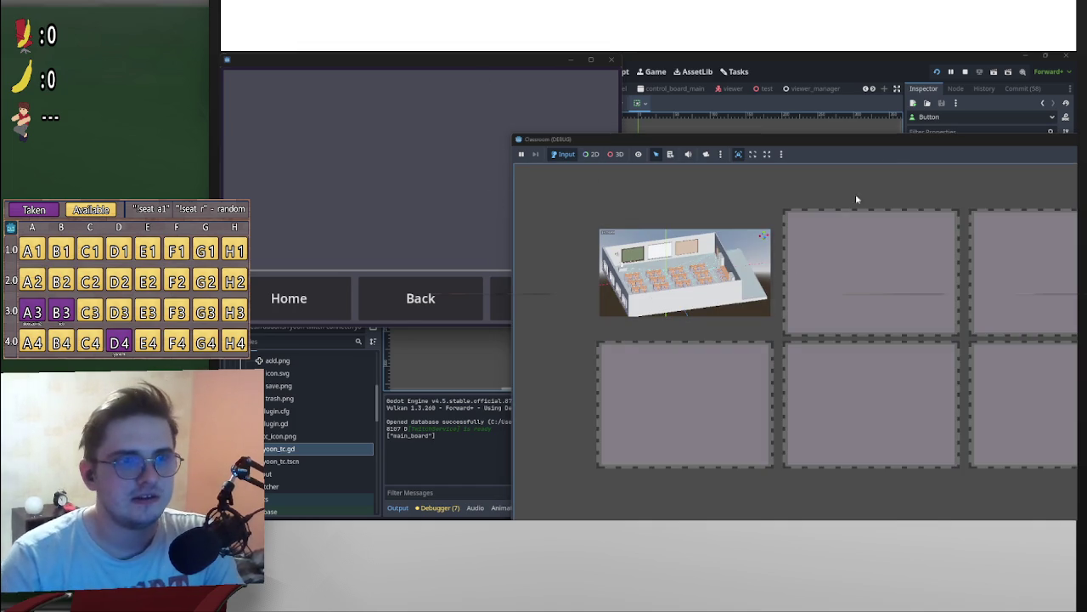
mouse_move(917, 142)
mouse_down()
mouse_move(692, 117)
mouse_move(712, 85)
mouse_move(692, 86)
mouse_up()
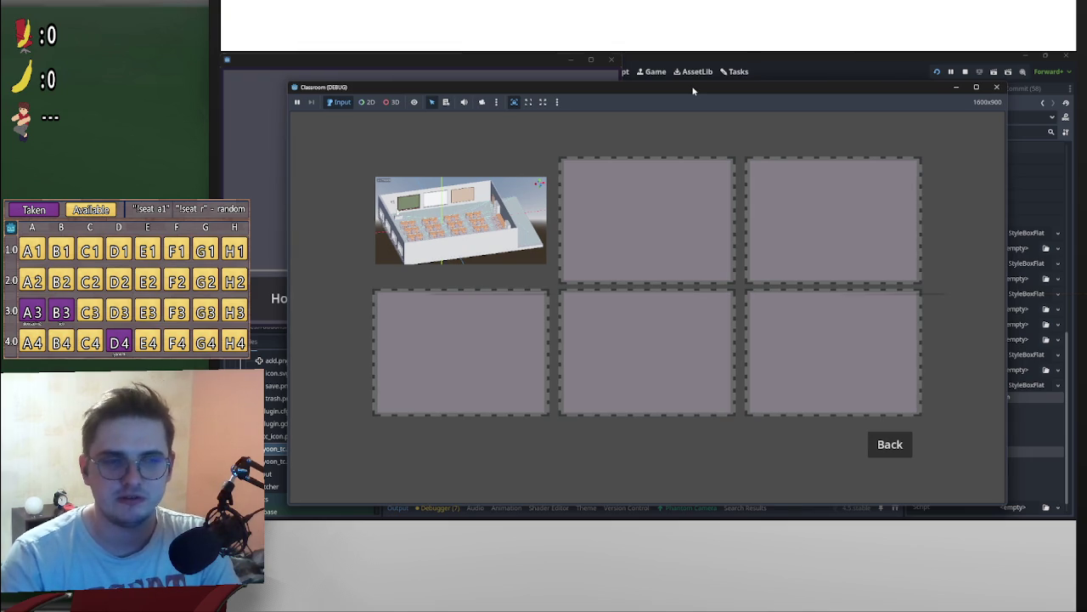
mouse_move(692, 94)
mouse_down()
mouse_move(727, 107)
mouse_move(712, 100)
mouse_up()
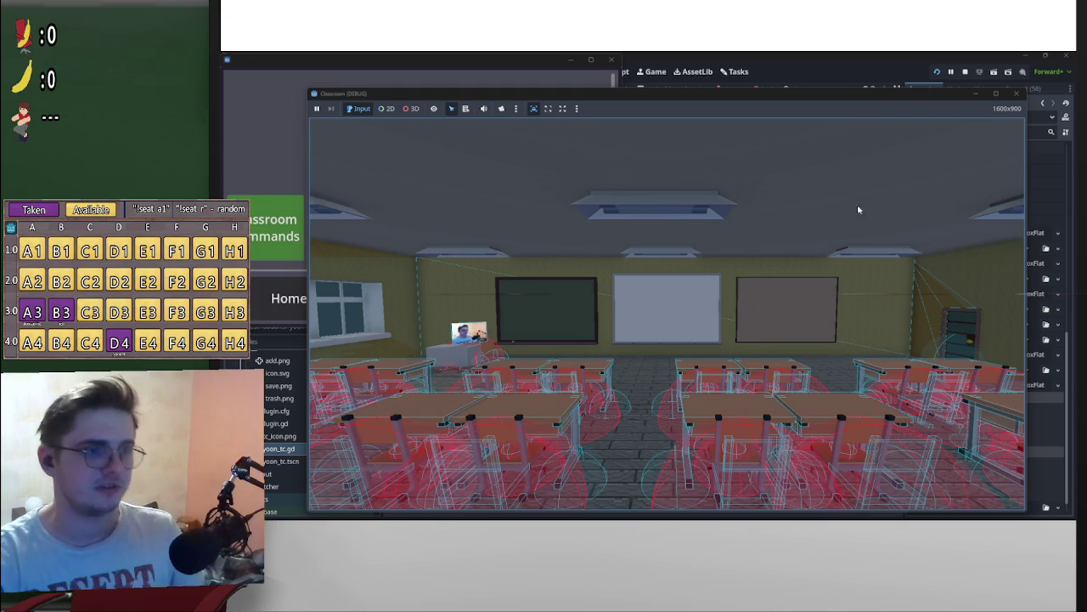
key(alt+Tab)
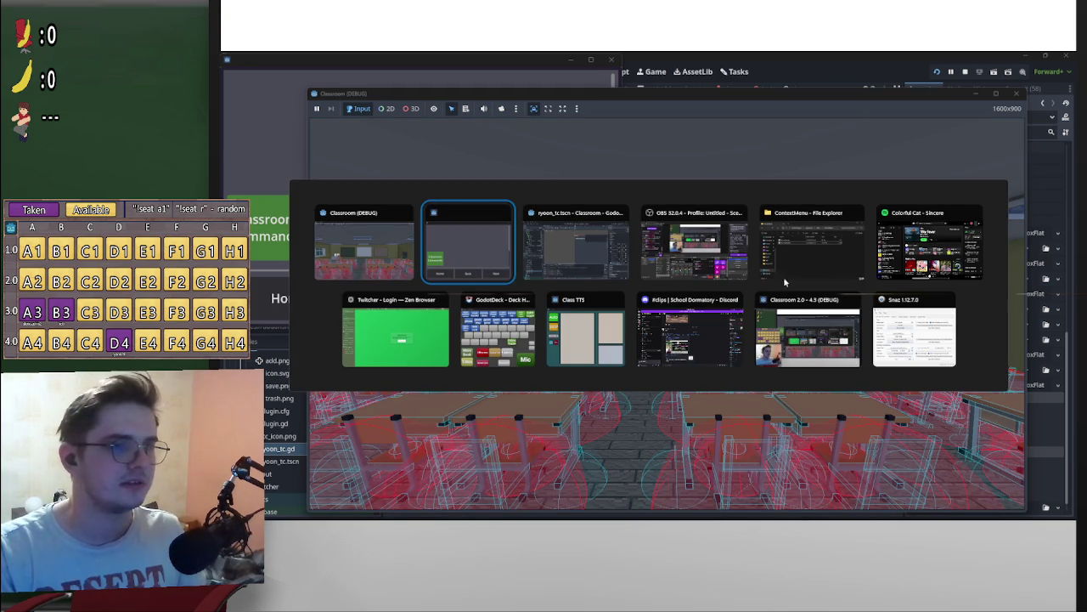
Step: Bring the Classroom 2.0 (DEBUG) window with the seated avatars to the front
click(807, 332)
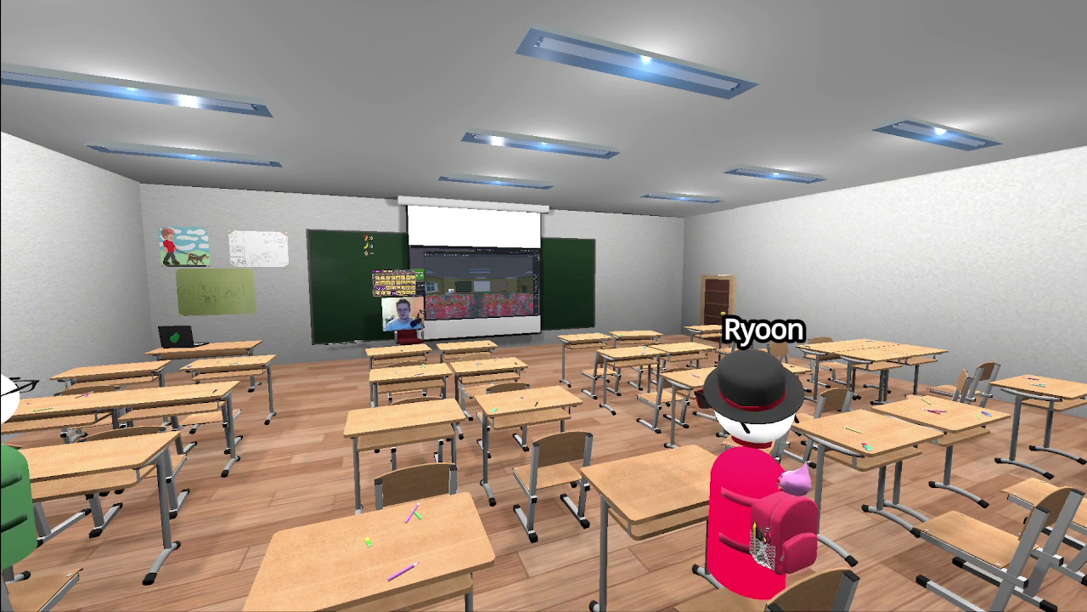
Step: Walk the camera back and forth among the desks, toggling the FPS panel with F3
key(s)
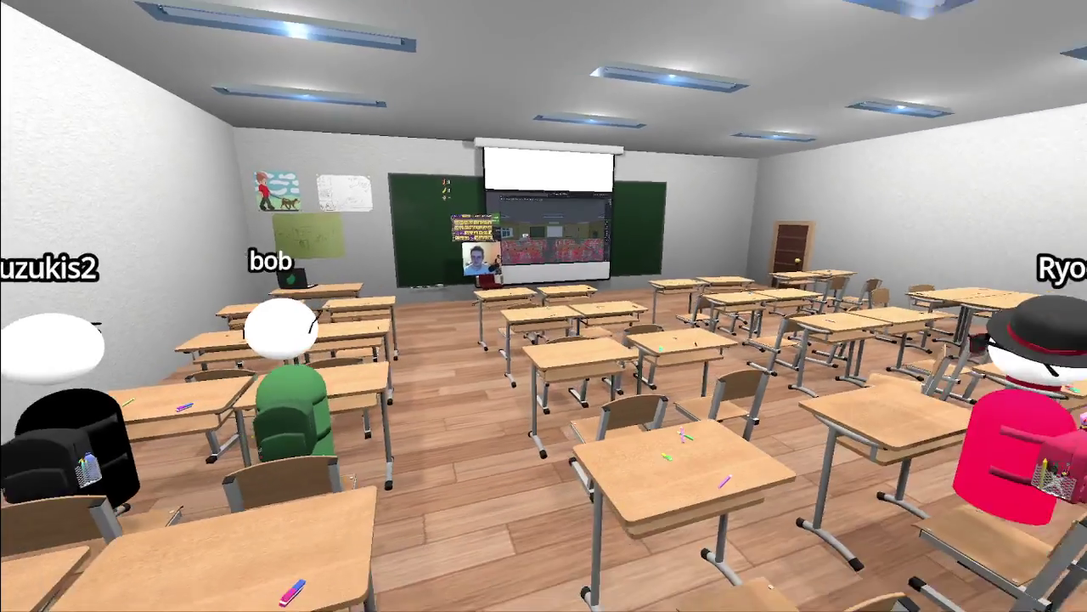
key(w)
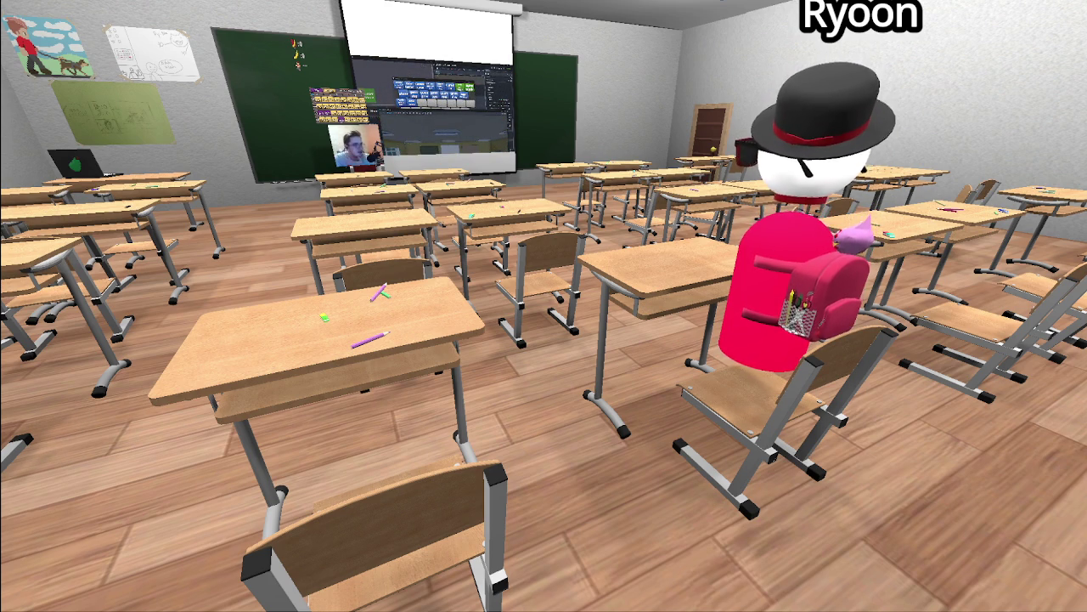
key(F3)
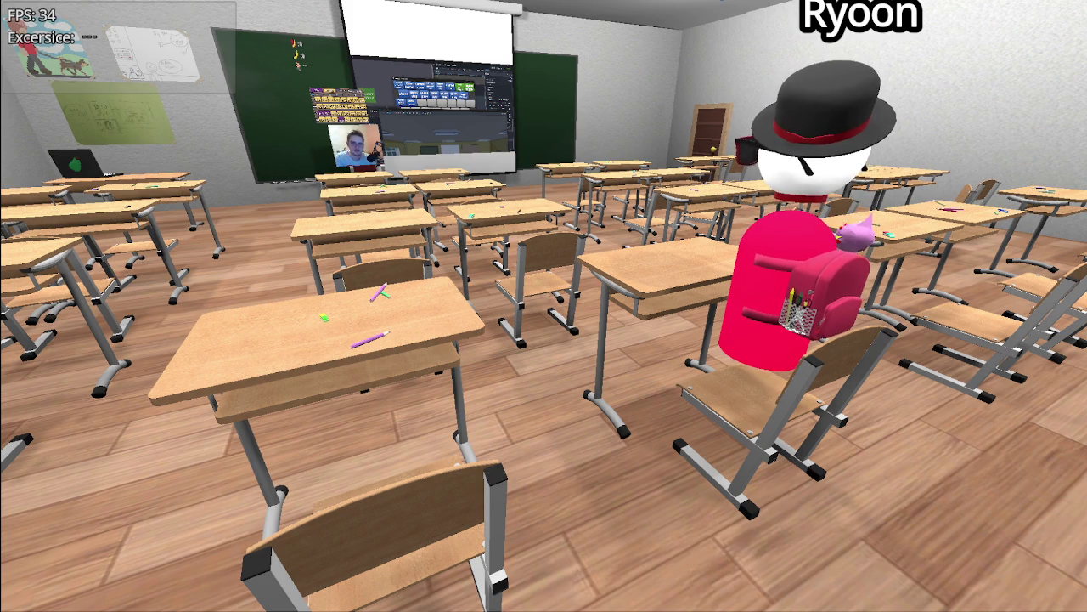
key(F3)
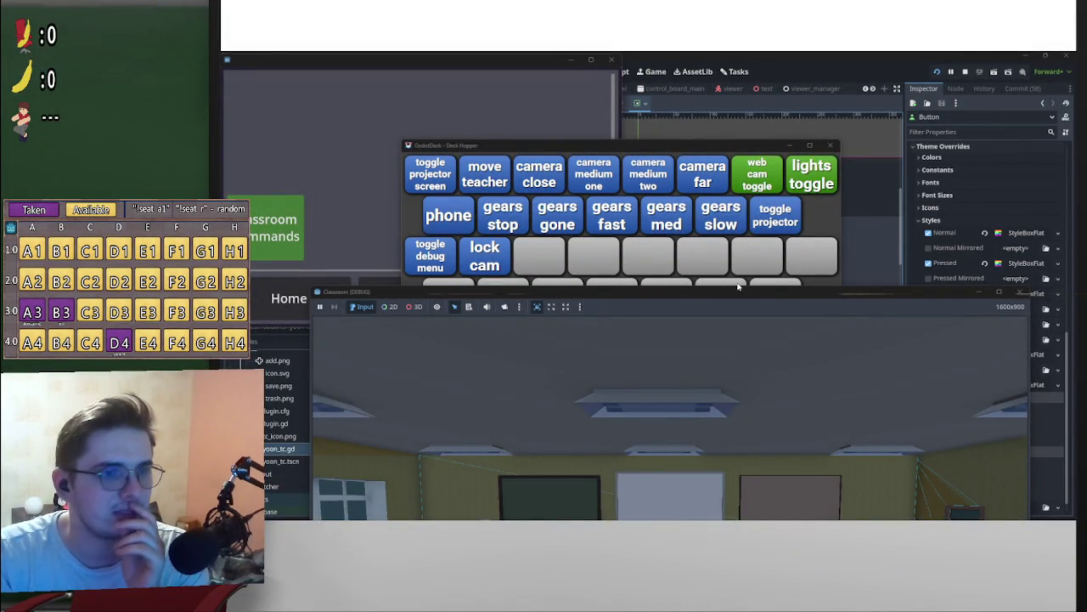
Step: Toggle the debug overlay twice, then fly an overridden 3D camera toward the windowed wall
click(438, 257)
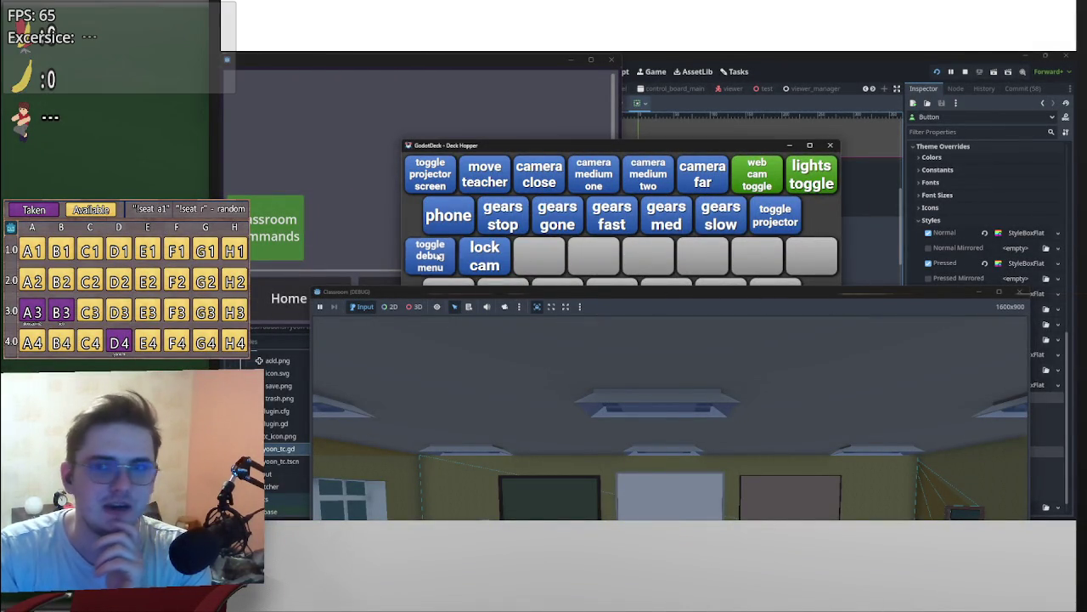
click(438, 257)
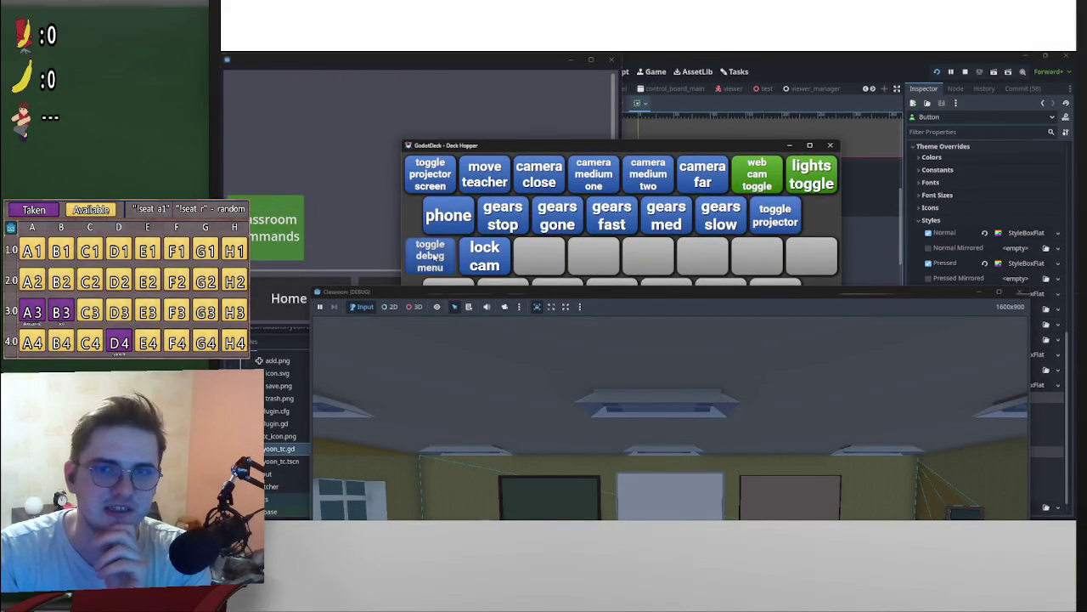
mouse_move(719, 289)
mouse_down()
mouse_move(708, 60)
mouse_move(733, 80)
mouse_move(651, 91)
mouse_up()
click(379, 103)
click(470, 103)
drag(636, 313, 697, 270)
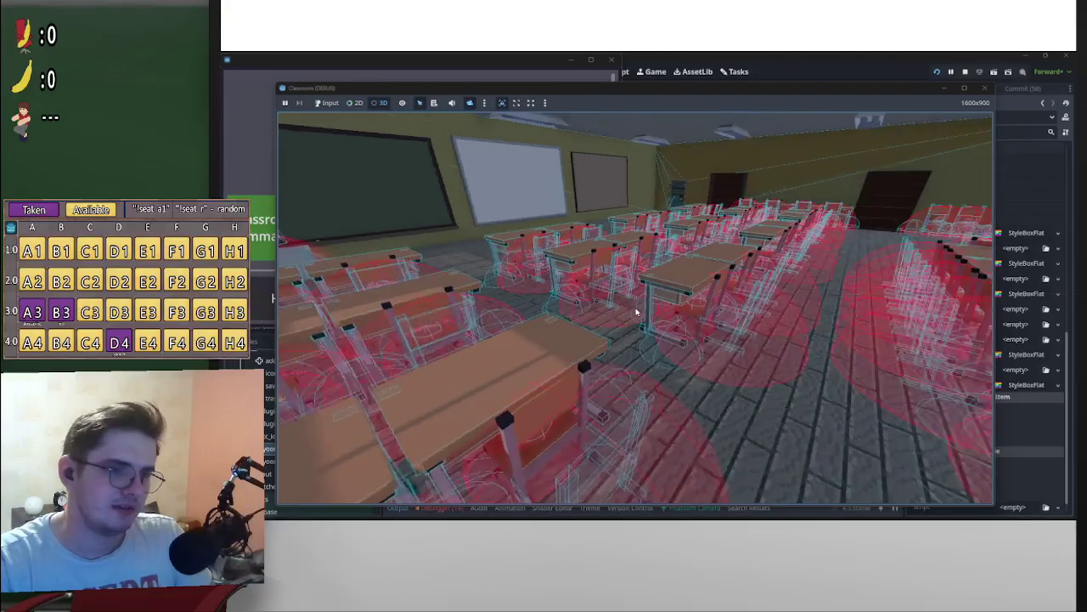
Step: Open the Classroom Commands board and shift the game window to uncover its buttons
drag(515, 89, 648, 92)
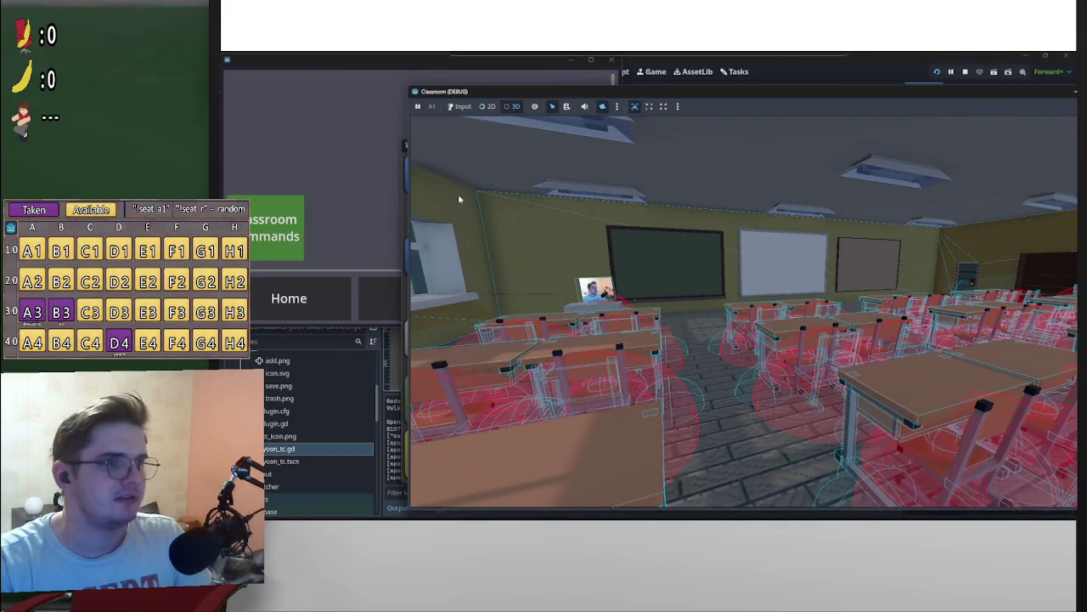
click(266, 234)
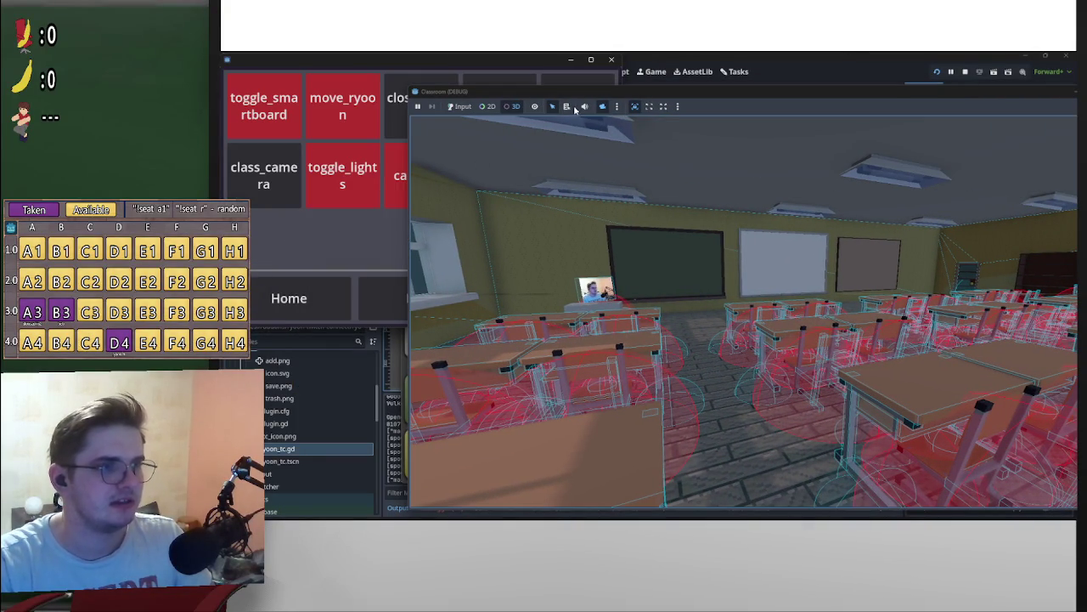
mouse_move(578, 91)
mouse_down()
mouse_move(664, 213)
mouse_move(445, 84)
mouse_up()
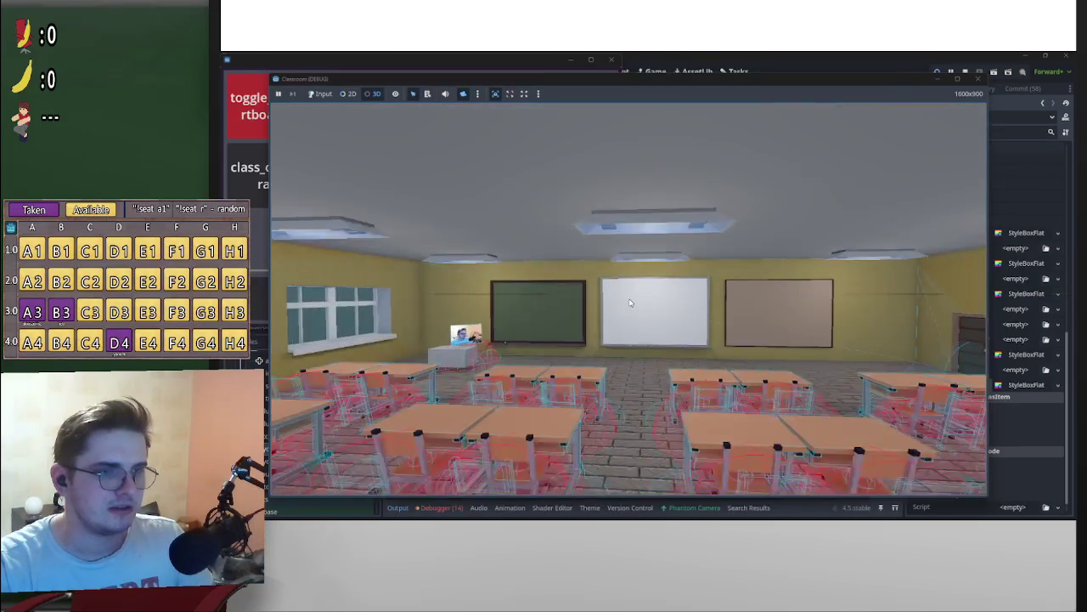
mouse_move(646, 79)
mouse_down()
mouse_move(708, 107)
mouse_move(723, 160)
mouse_up()
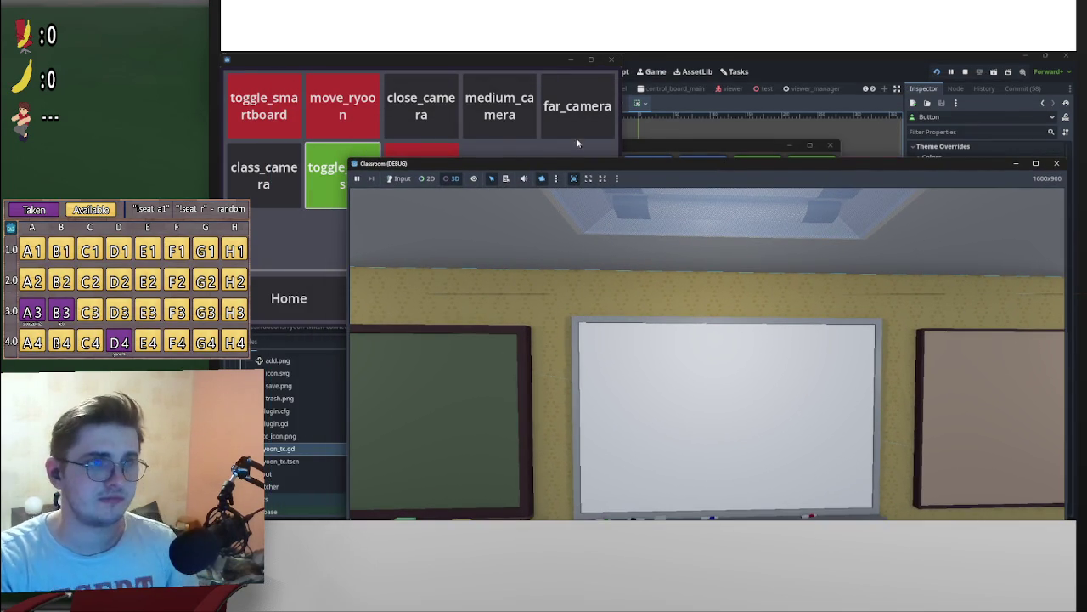
mouse_move(568, 168)
mouse_down()
mouse_move(701, 168)
mouse_move(794, 143)
mouse_move(727, 131)
mouse_move(716, 97)
mouse_up()
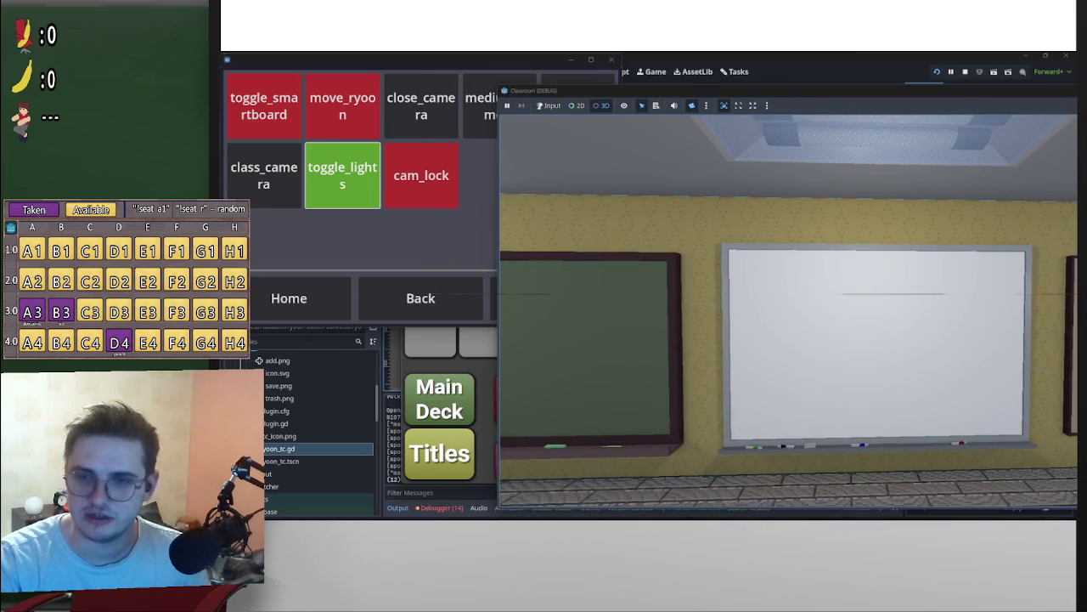
mouse_move(595, 90)
mouse_down()
mouse_move(608, 141)
mouse_move(864, 331)
mouse_move(930, 90)
mouse_move(913, 93)
mouse_move(922, 80)
mouse_up()
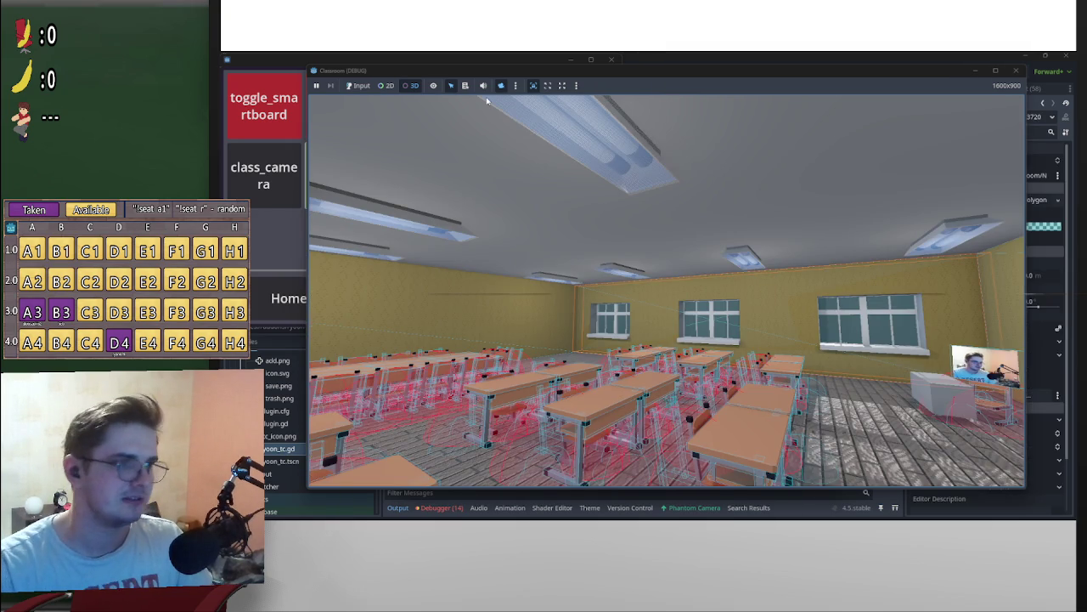
Step: Uncover the control board and switch the game camera between the whiteboard and webcam desk
drag(531, 70, 665, 118)
mouse_move(780, 129)
mouse_down()
mouse_move(552, 77)
mouse_move(744, 130)
mouse_move(633, 90)
mouse_up()
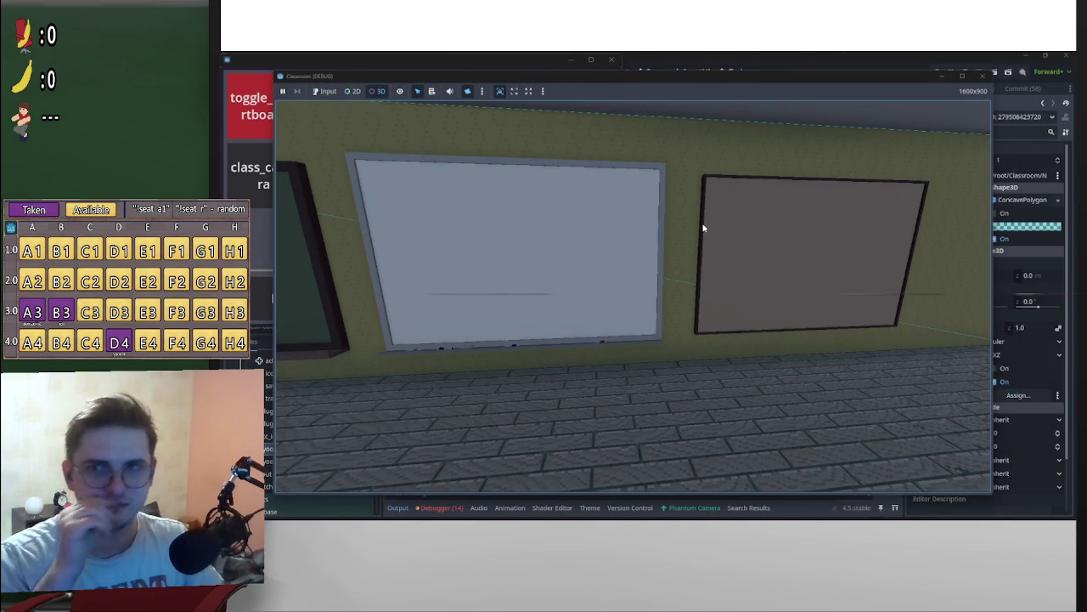
click(633, 295)
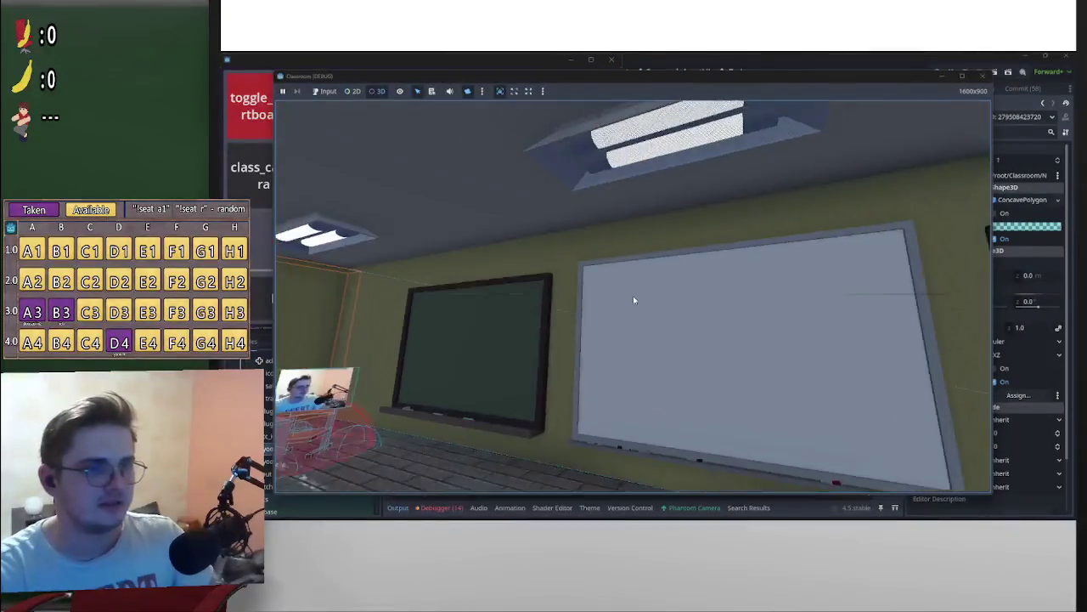
click(629, 299)
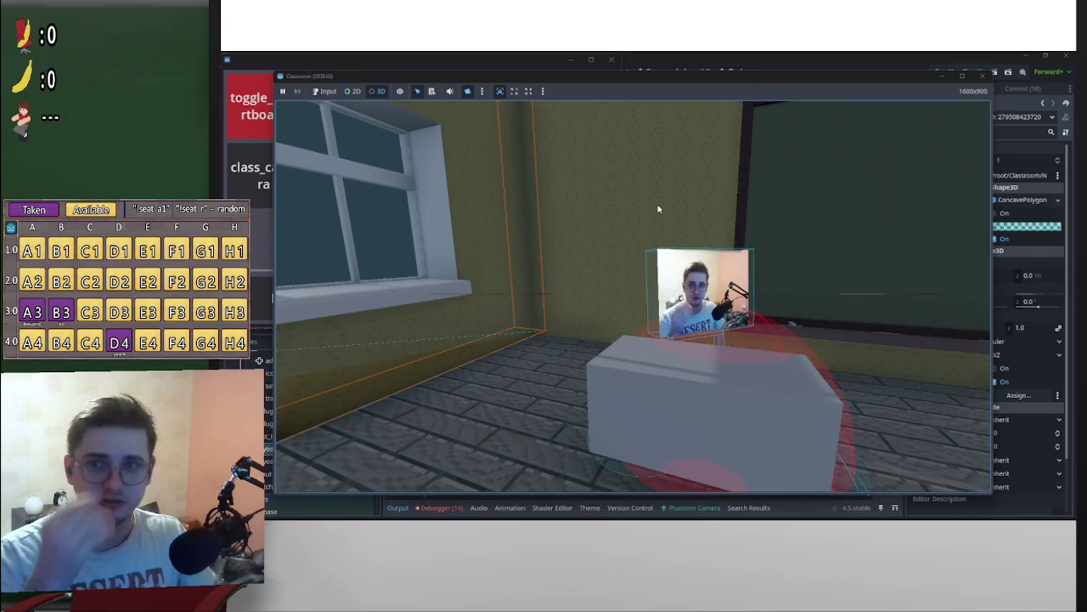
click(633, 296)
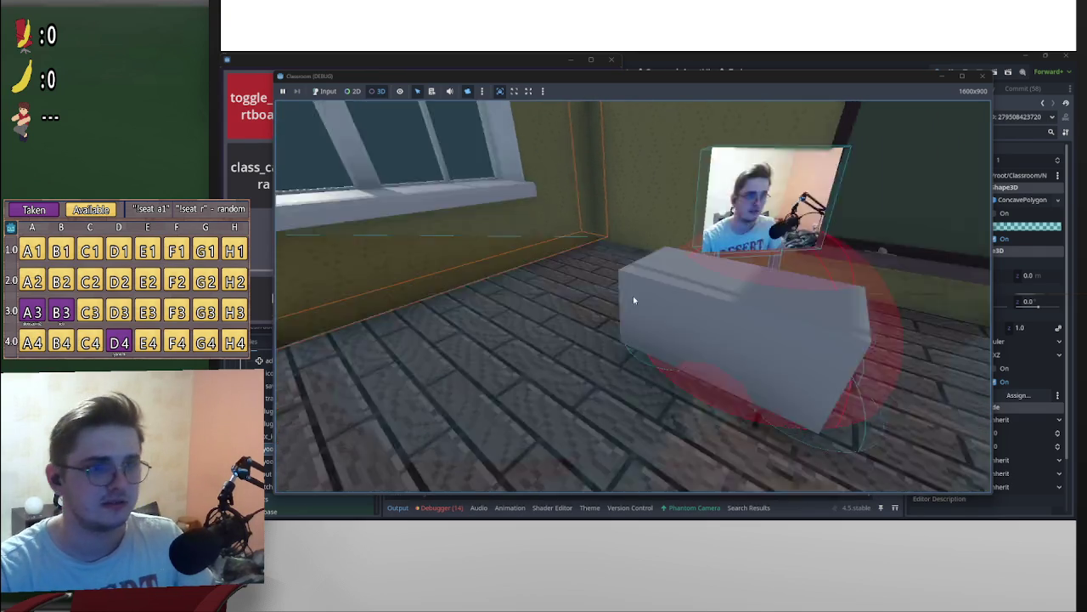
click(633, 299)
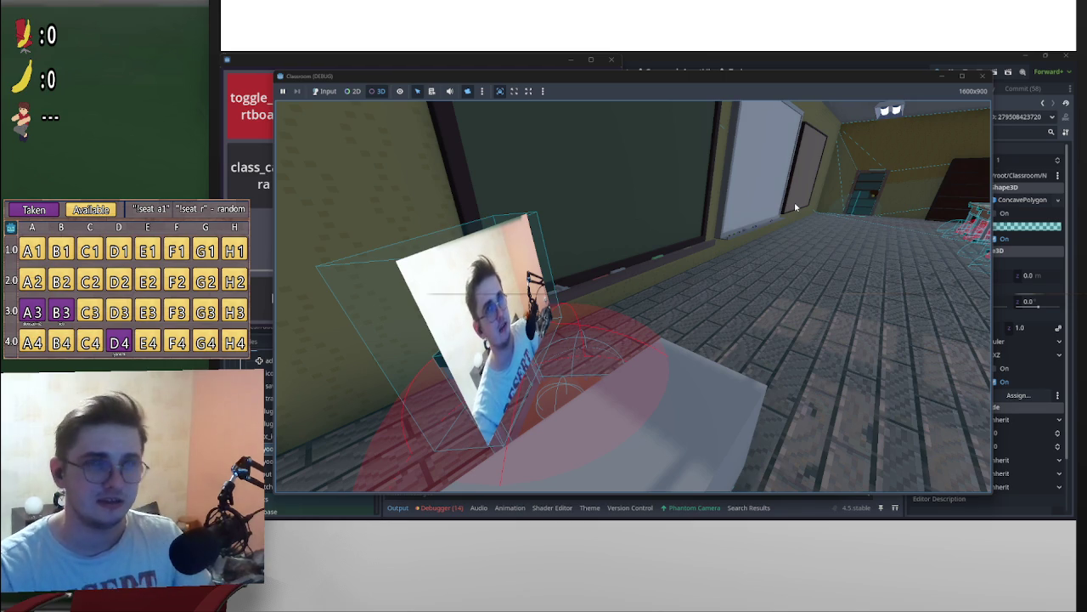
Step: Cycle more camera views of floor, board wall and desk, then move the game window aside
click(633, 299)
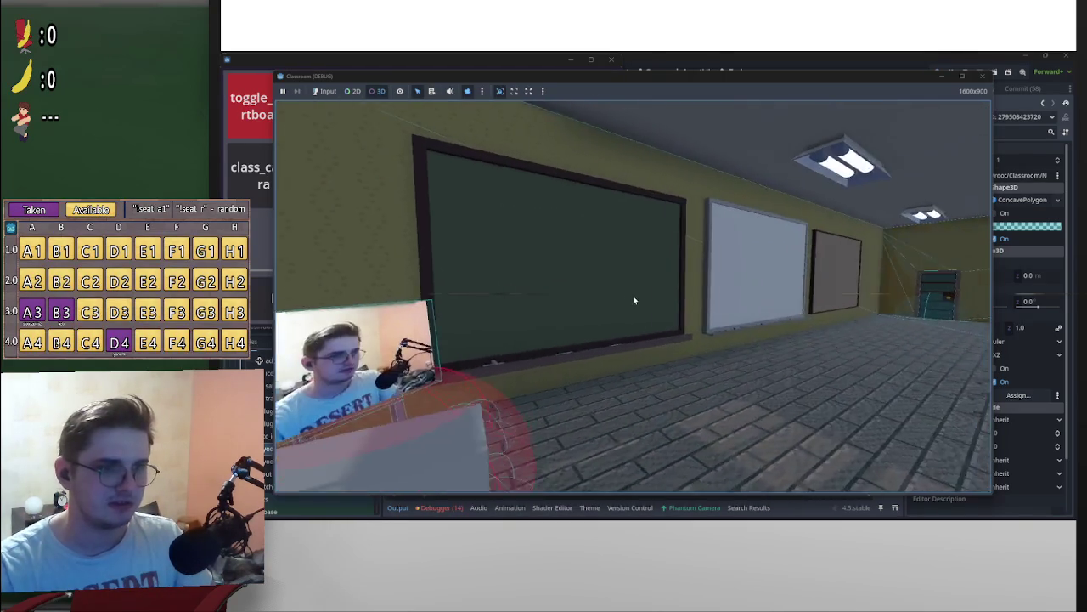
click(633, 299)
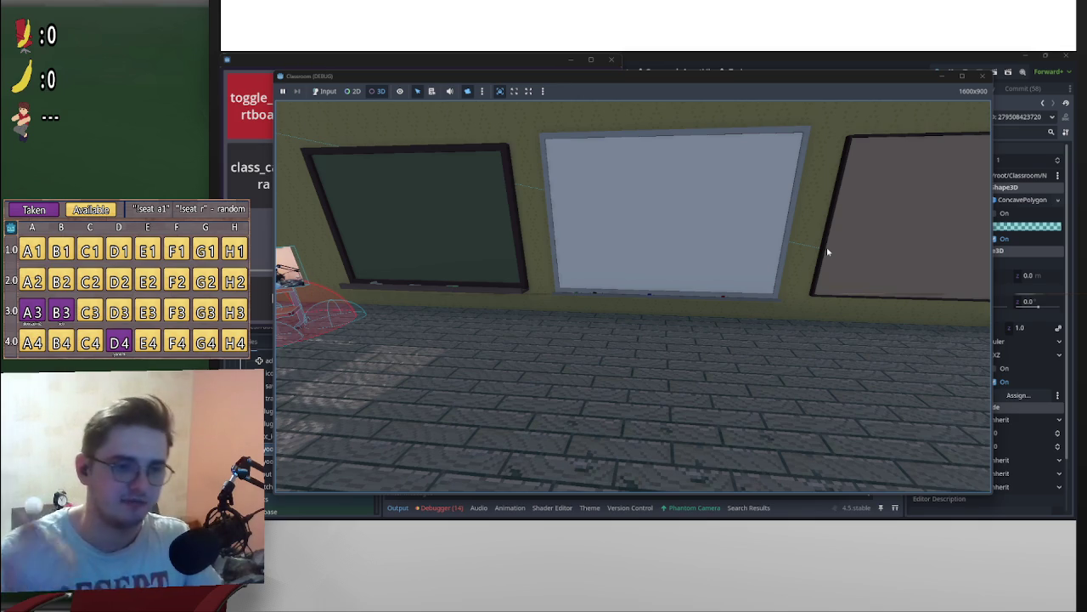
click(633, 295)
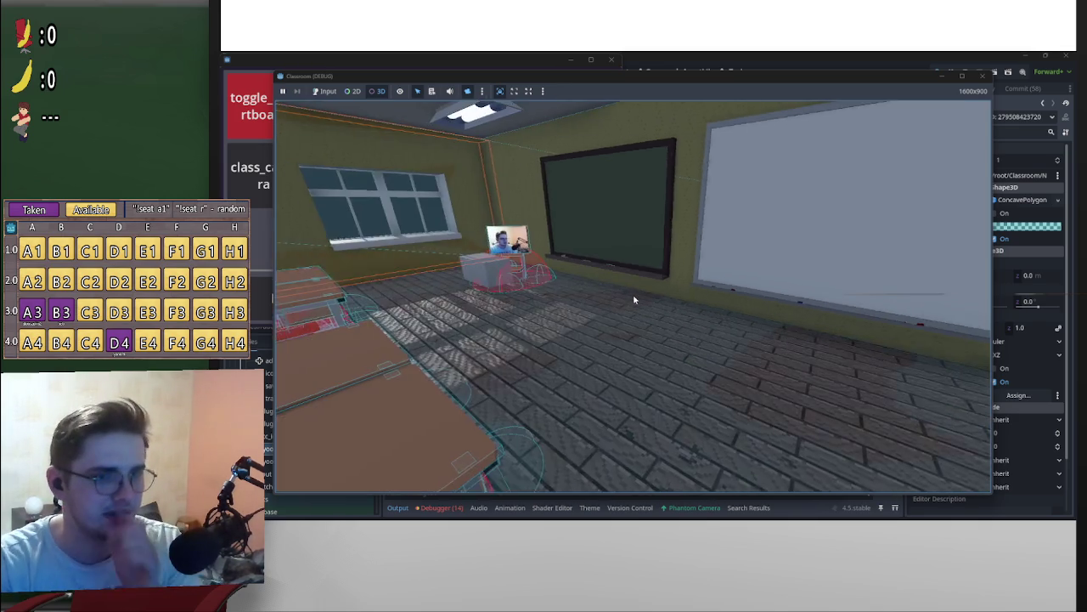
click(633, 299)
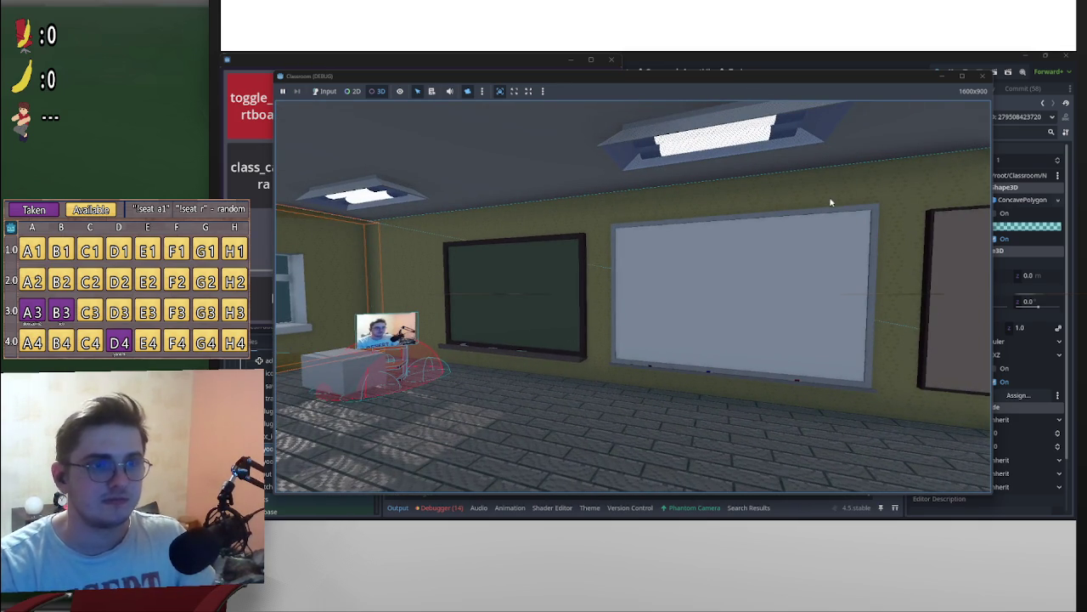
click(633, 300)
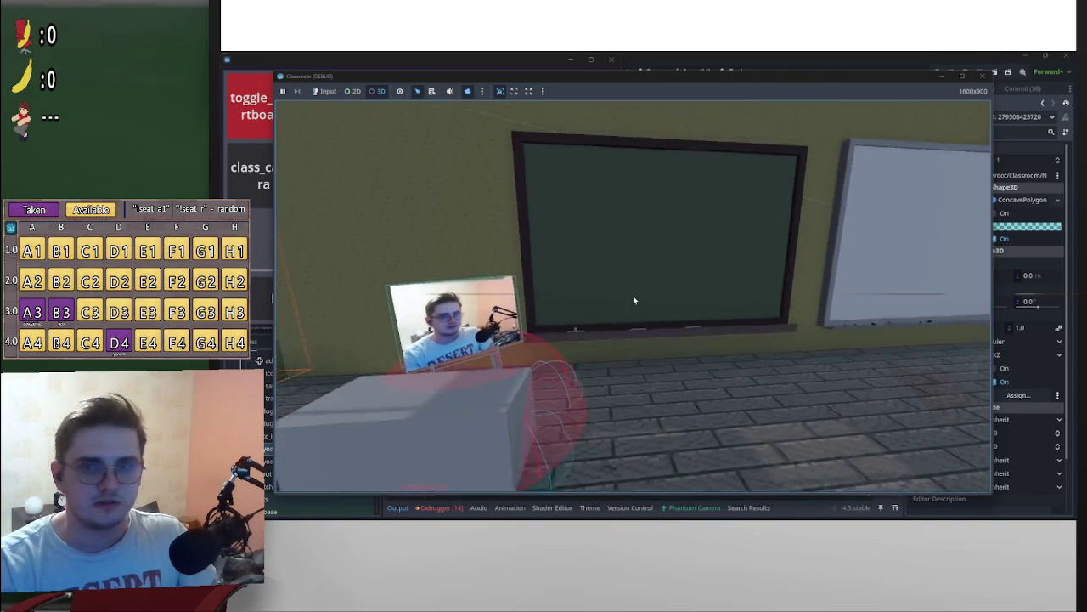
click(633, 300)
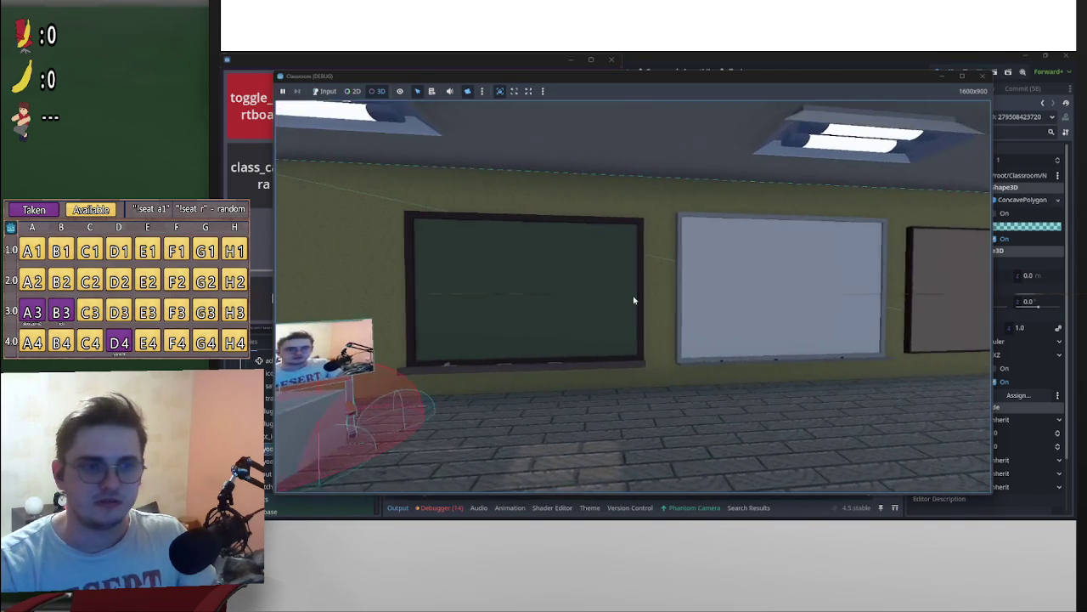
mouse_move(408, 80)
mouse_down()
mouse_move(477, 139)
mouse_move(490, 180)
mouse_up()
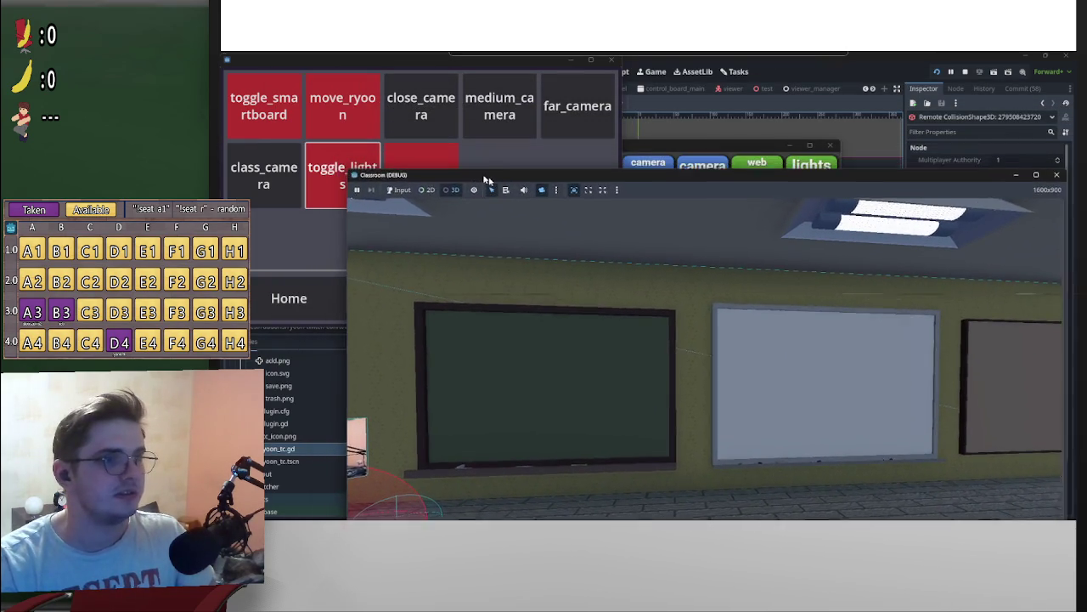
Step: Turn toggle_smartboard green so the smartboard shows a live desktop capture
click(266, 115)
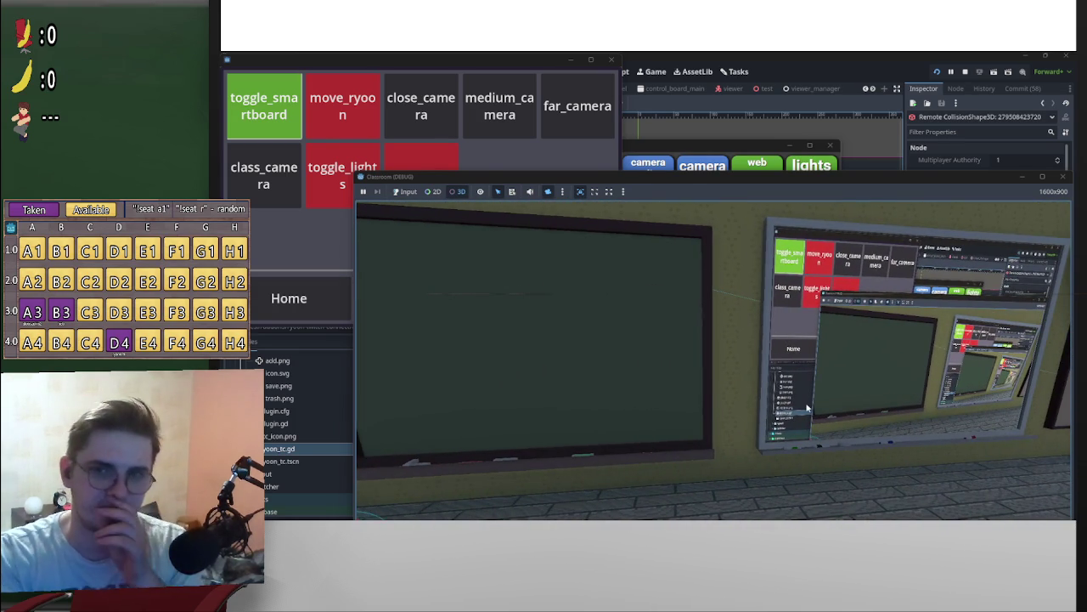
Step: Turn toggle_smartboard back to red so the smartboard goes blank
click(271, 109)
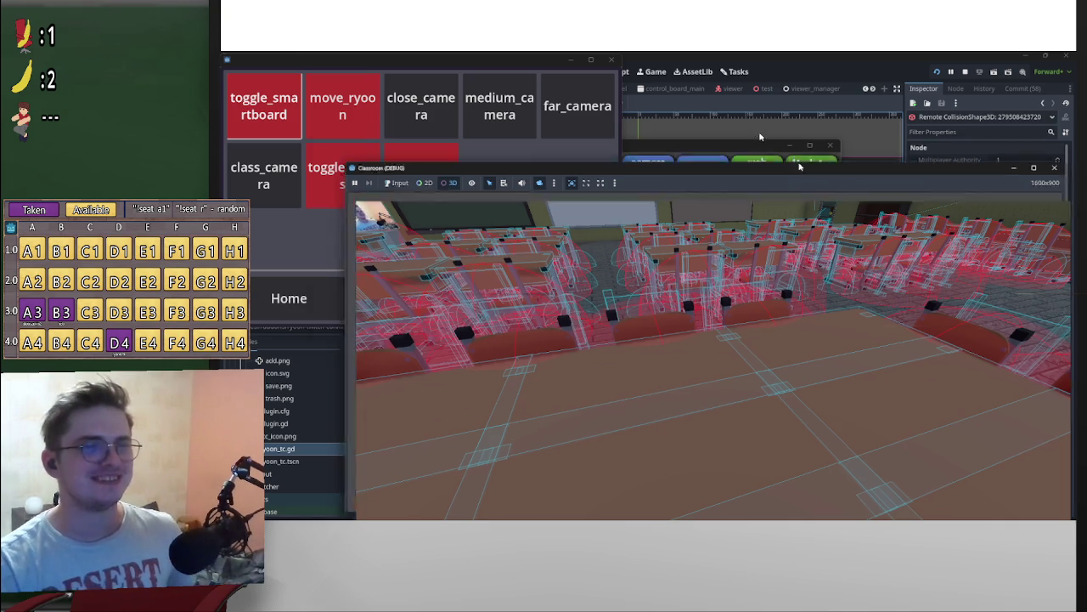
Step: Drag the game window back up-left over the board and cycle windows with Alt+Tab
drag(812, 175, 723, 73)
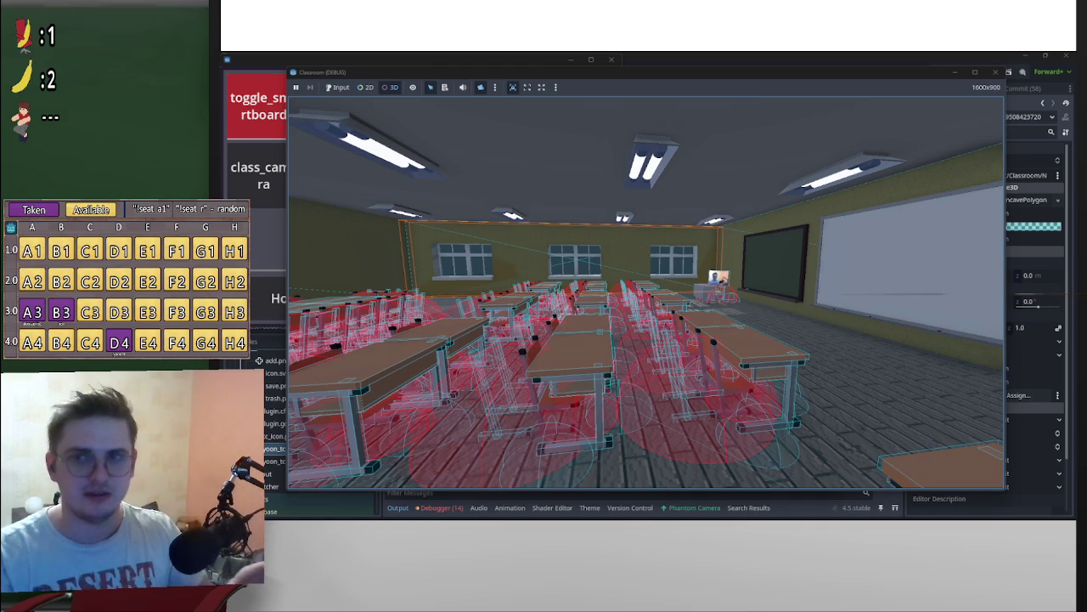
key(alt+Tab)
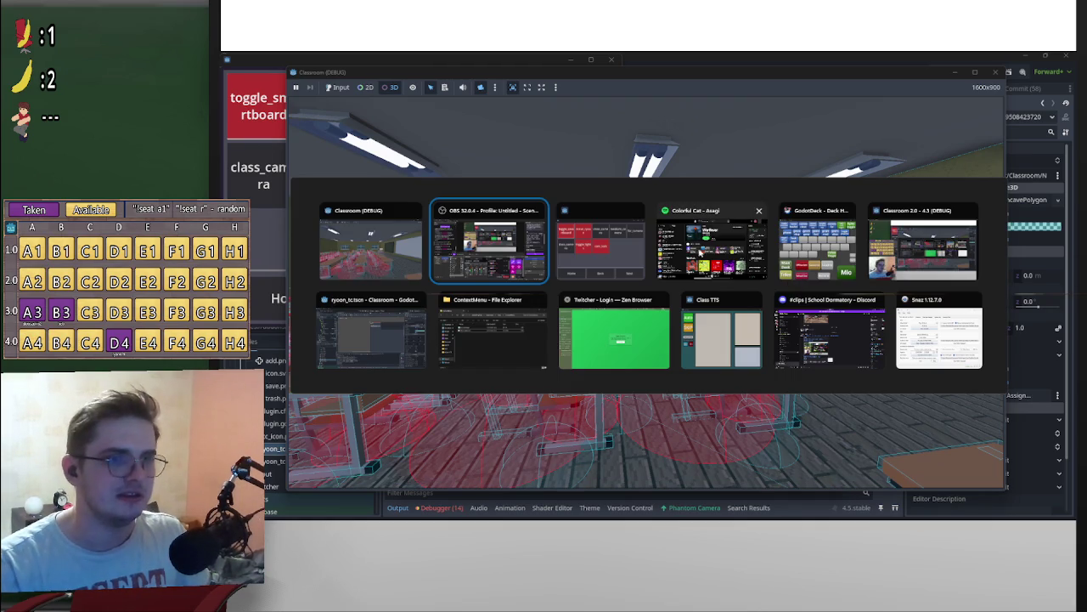
key(alt+Tab)
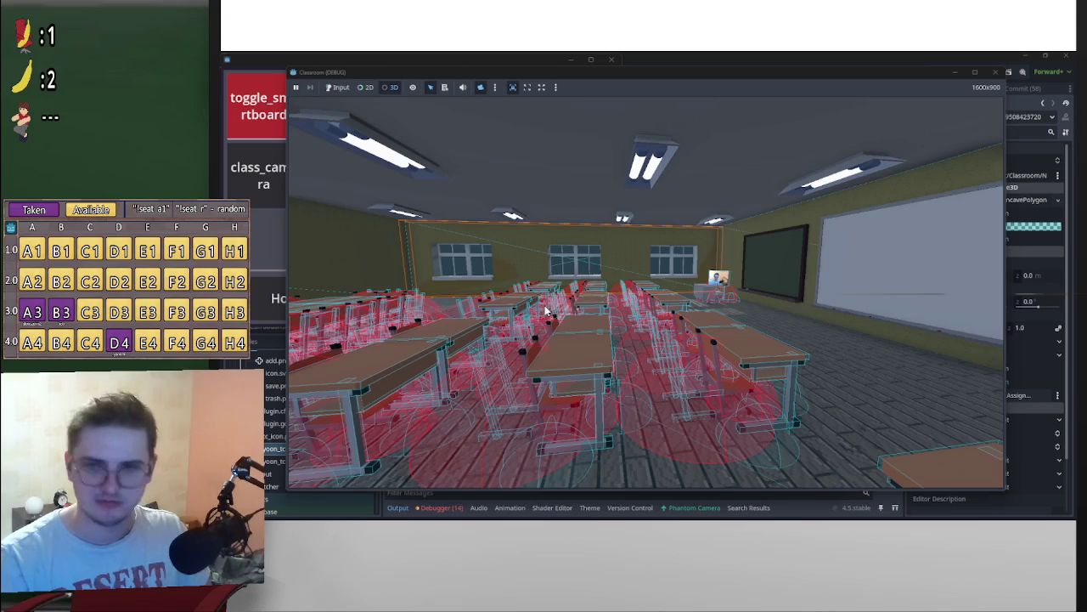
key(alt+Tab)
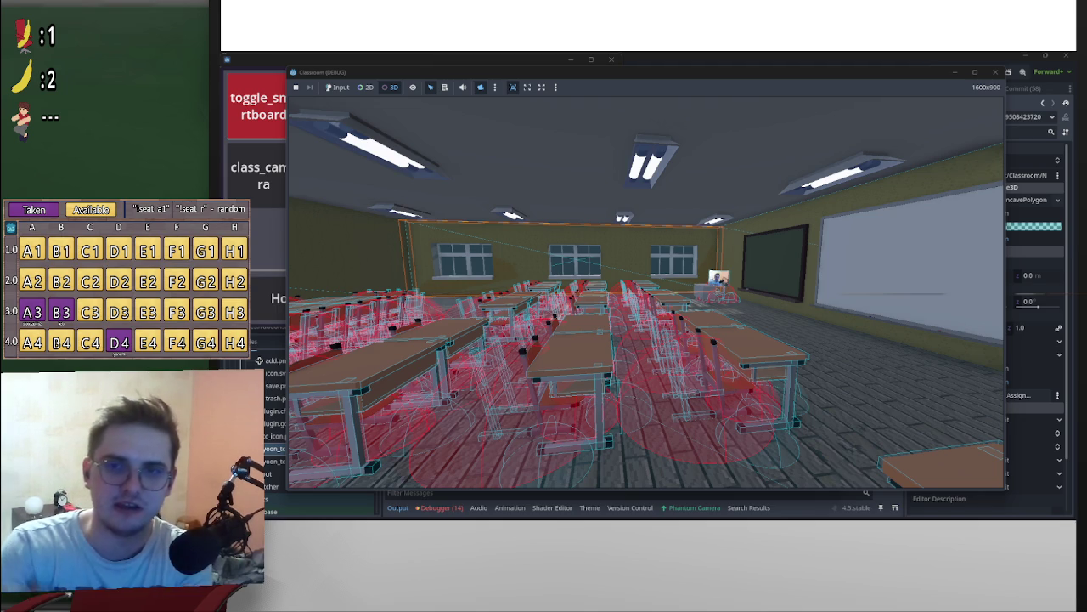
click(819, 313)
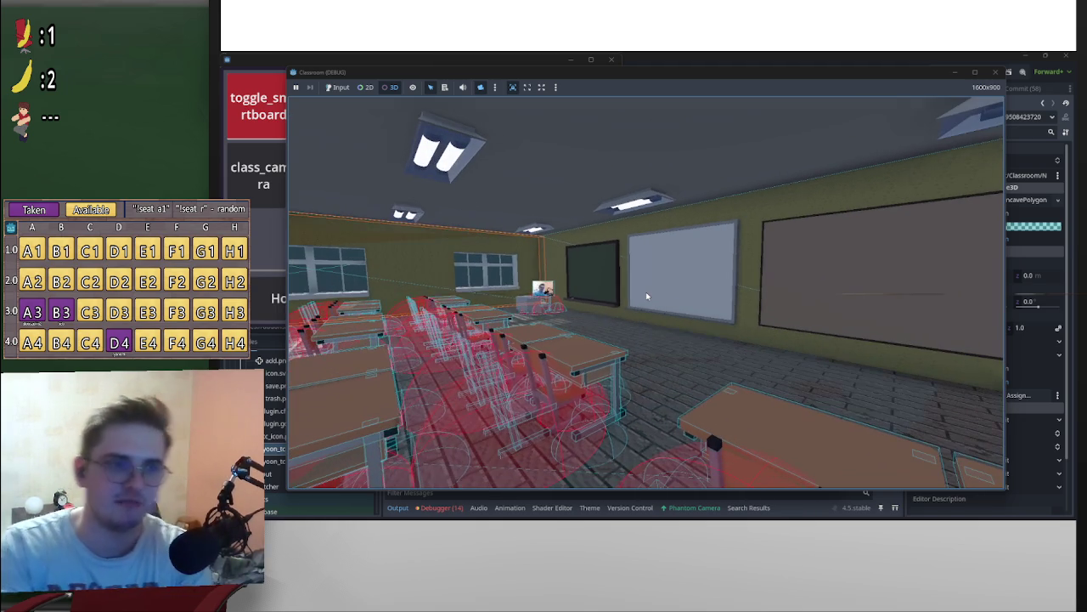
Step: Turn the game camera toward the chalkboard, then close the Classroom debug window
click(818, 313)
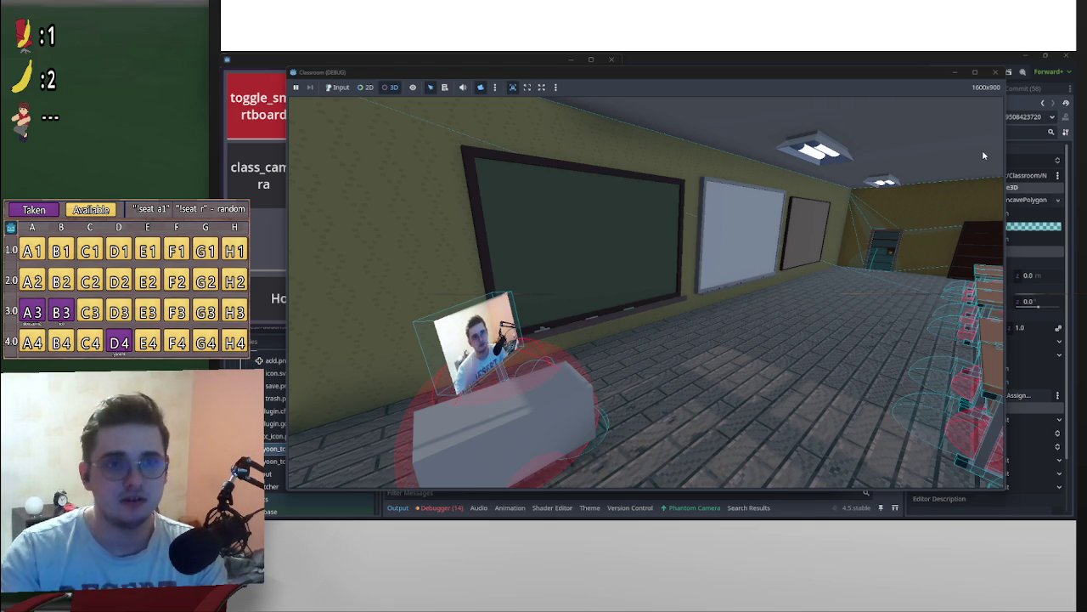
click(996, 72)
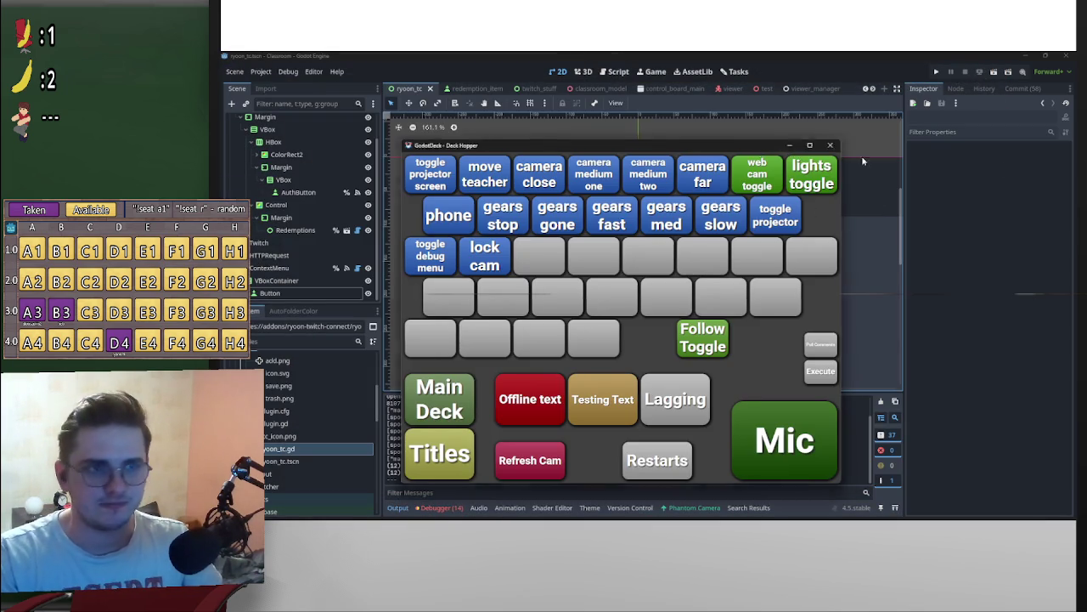
Step: Minimize Deck Hopper and check the installed plugins in Project Settings
click(789, 147)
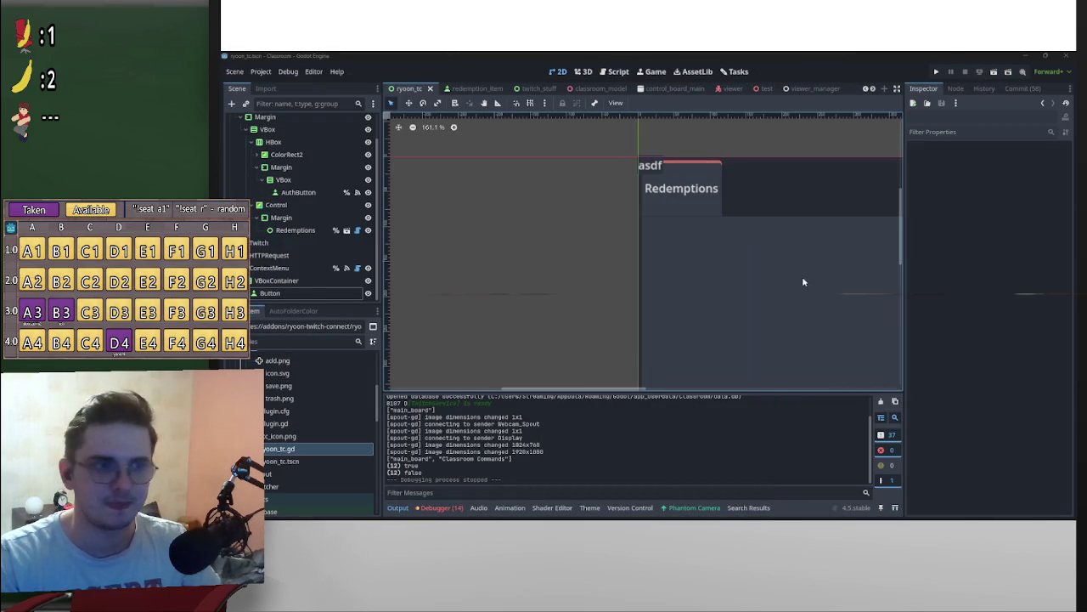
scroll(737, 227, down, 2)
scroll(734, 221, up, 5)
scroll(695, 223, down, 3)
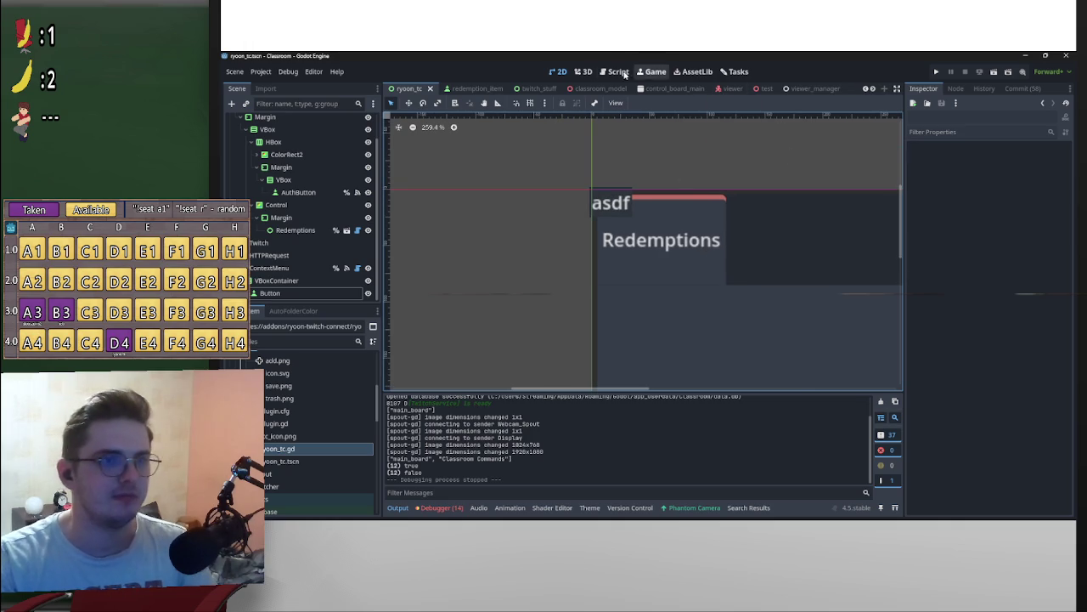
click(266, 72)
click(272, 84)
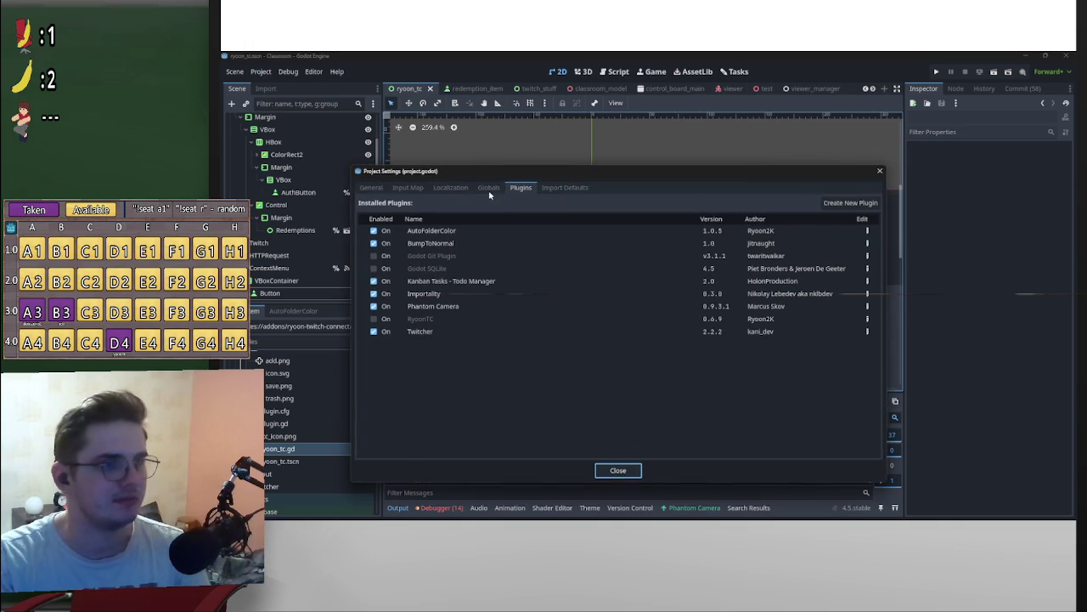
click(872, 174)
Step: Hide the ContextMenu node and run the current redemptions scene
scroll(764, 242, down, 8)
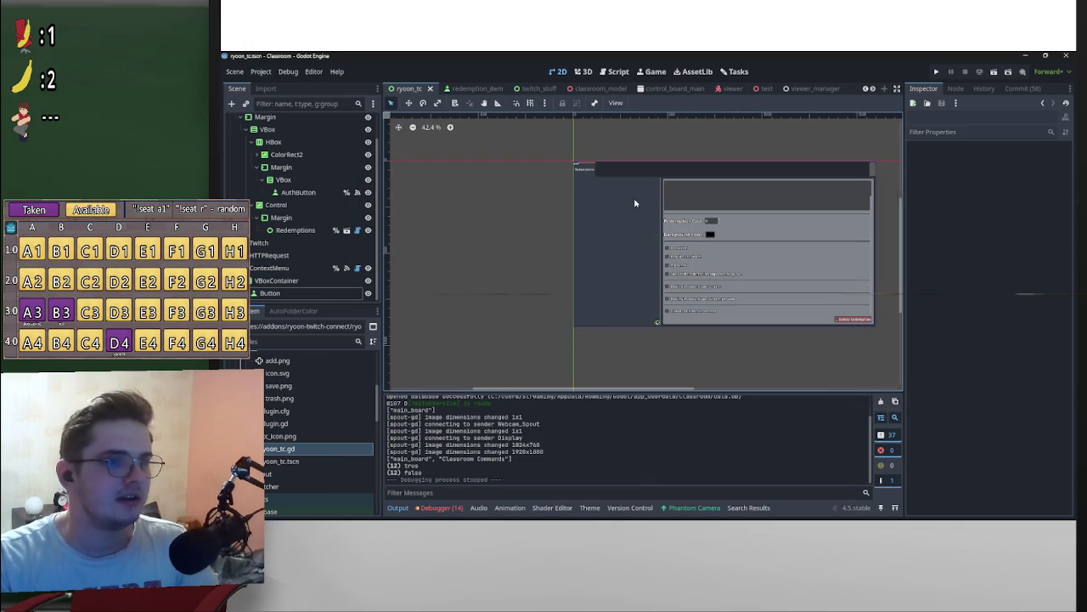
scroll(636, 204, up, 2)
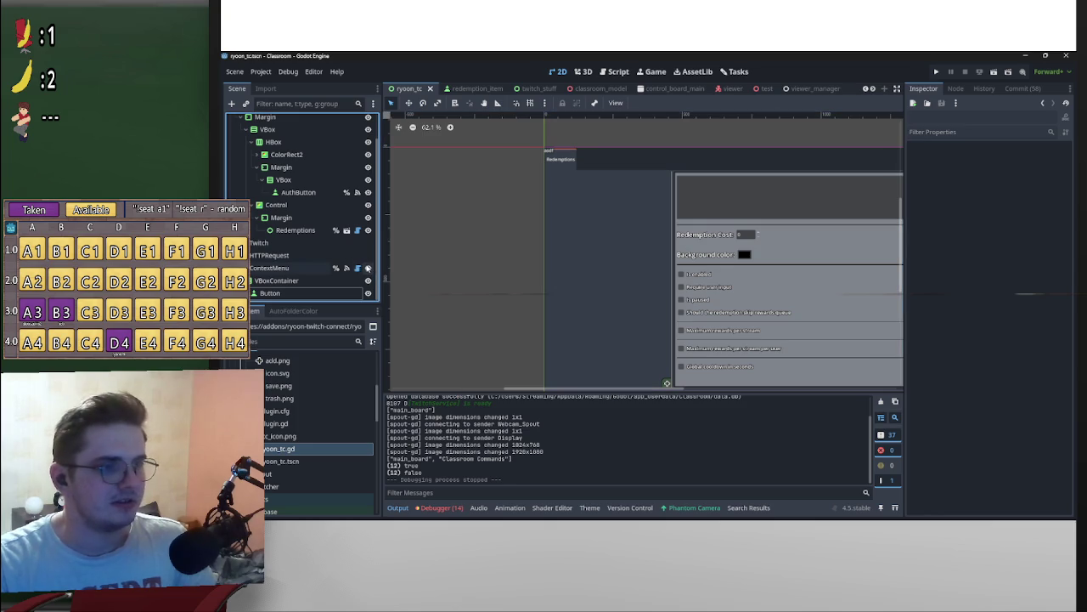
click(368, 267)
click(994, 72)
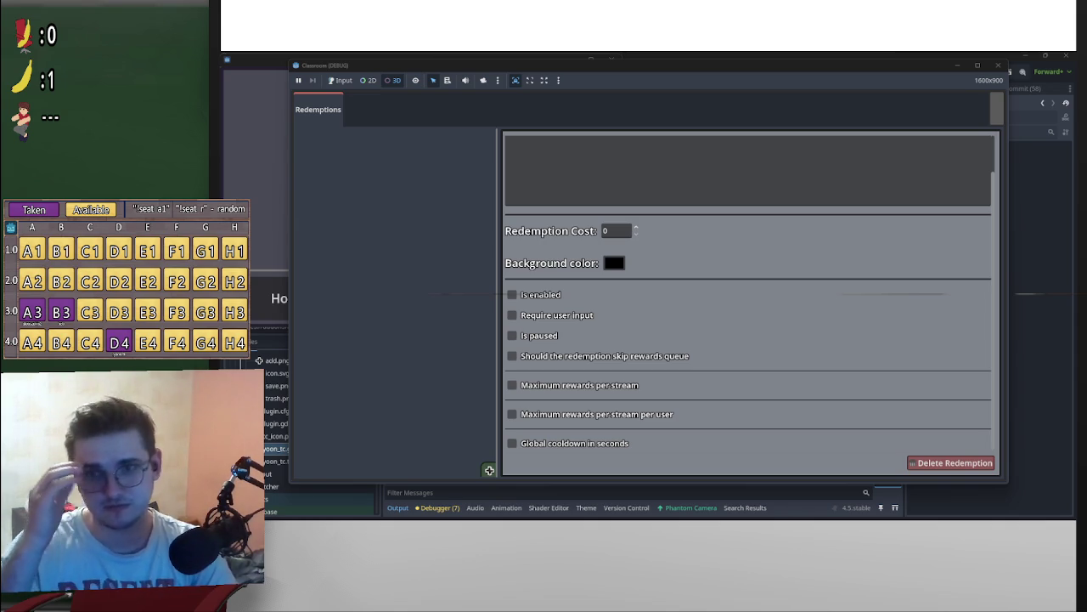
Step: Reposition the Classroom debug window and give it focus
mouse_move(743, 71)
mouse_down()
mouse_move(668, 150)
mouse_move(763, 65)
mouse_move(680, 72)
mouse_up()
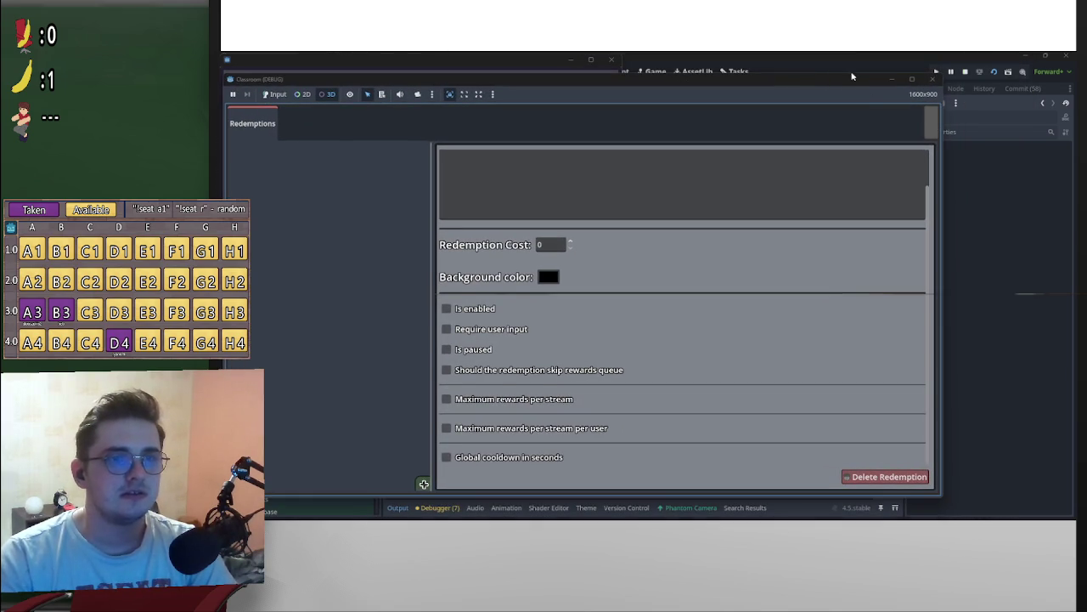
drag(854, 77, 964, 86)
mouse_move(903, 73)
mouse_down()
mouse_move(874, 113)
mouse_move(903, 80)
mouse_up()
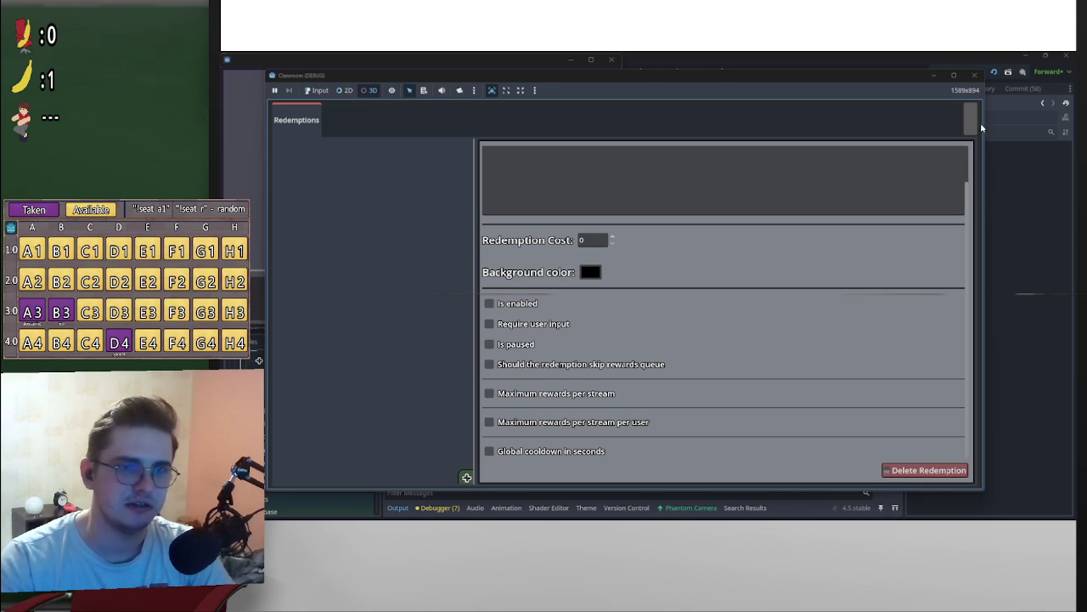
click(320, 91)
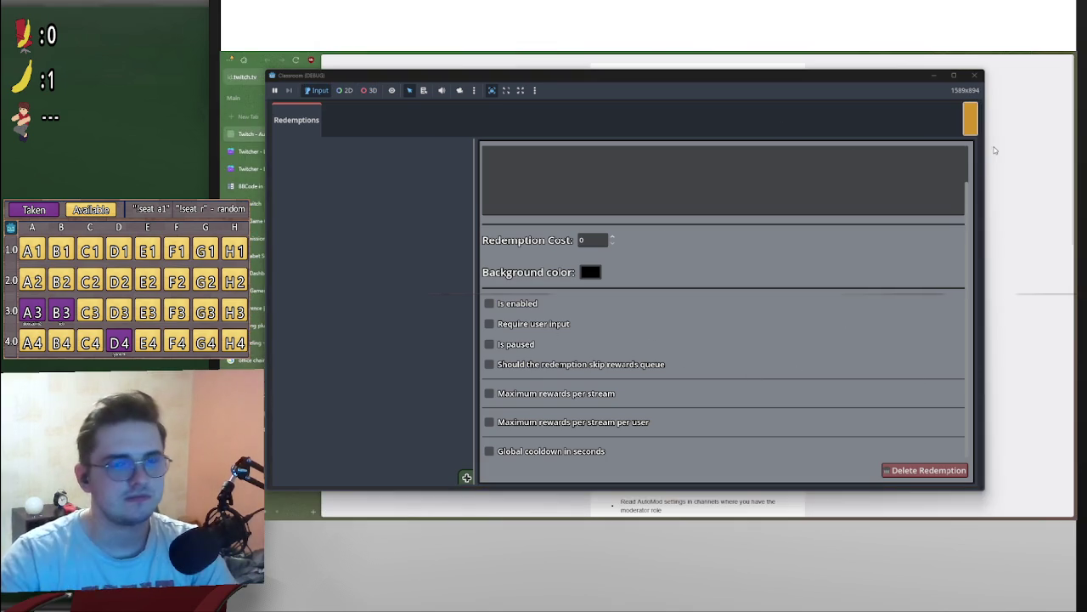
Step: Authorize the app on the Twitch page, then bring the game window back to centre
mouse_move(866, 79)
mouse_down()
mouse_move(1074, 114)
mouse_move(1086, 97)
mouse_up()
scroll(680, 477, down, 10)
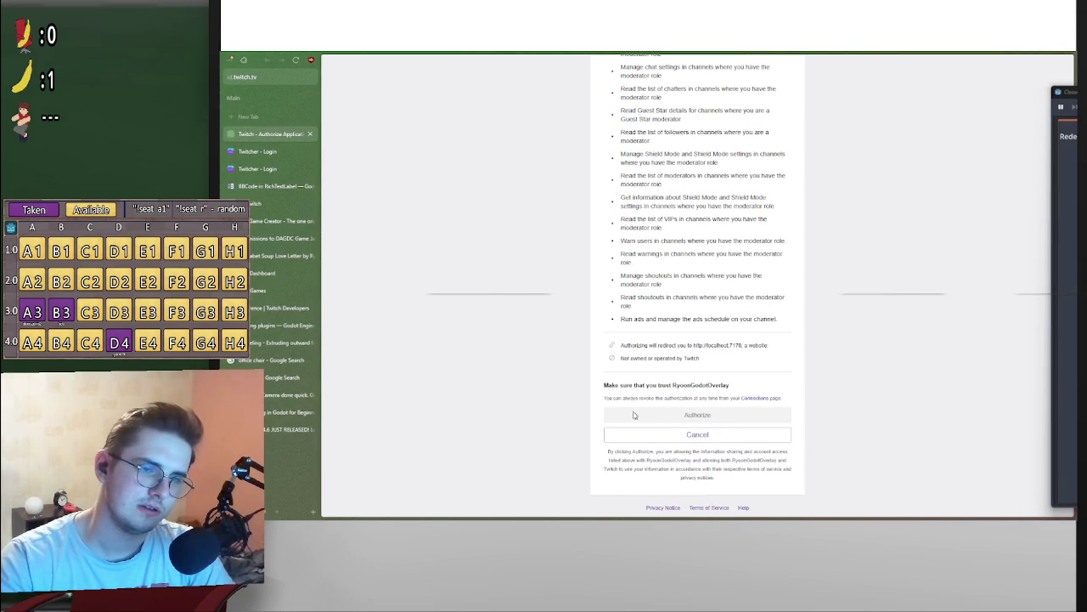
click(634, 414)
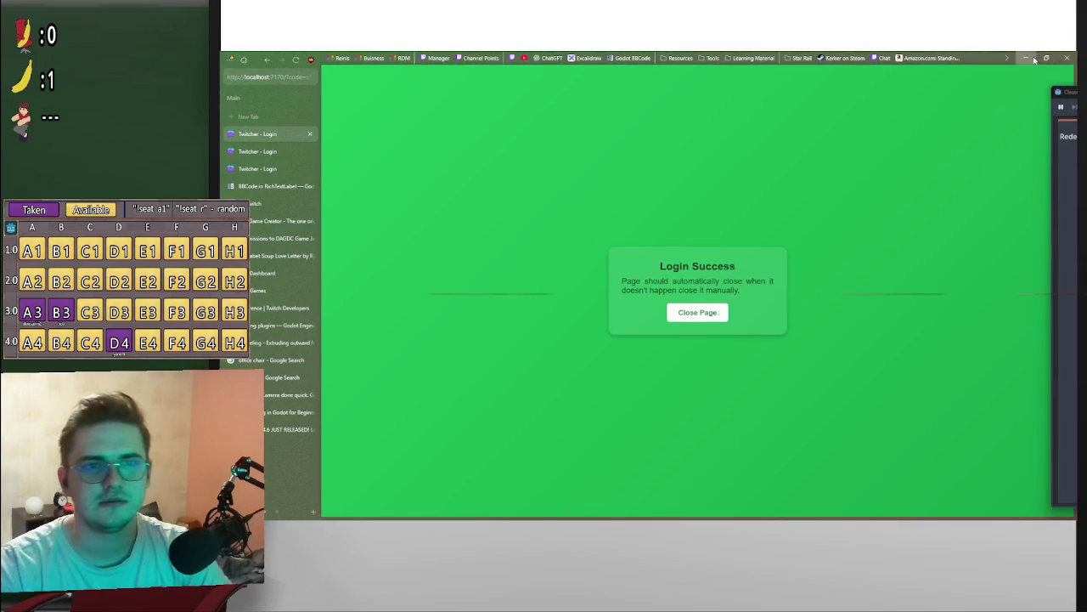
click(1033, 58)
drag(1069, 90, 749, 53)
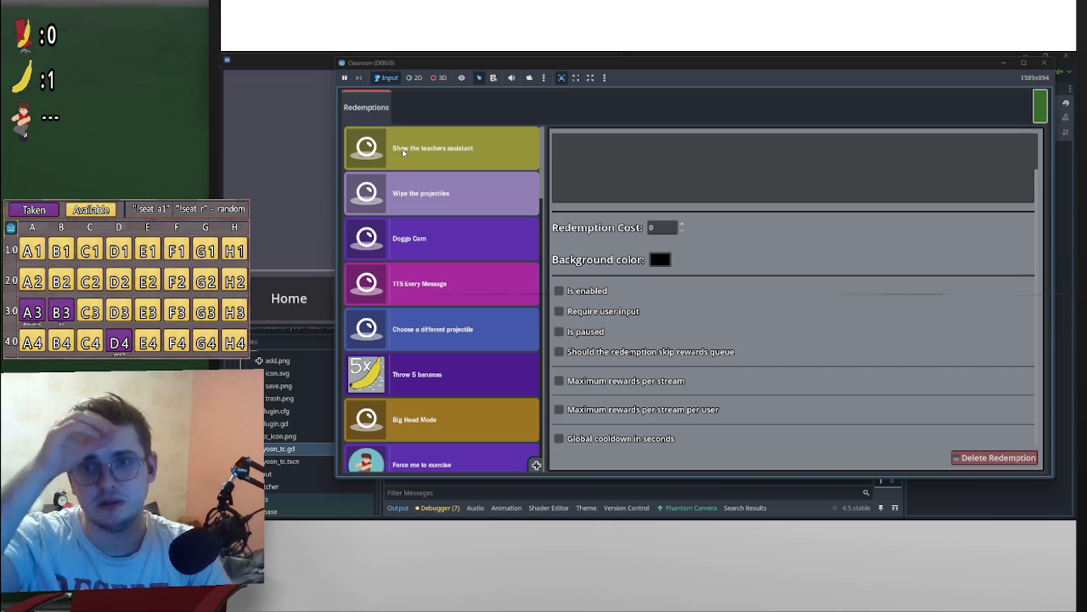
Step: Scroll through the loaded channel rewards list, then close the Classroom debug window
scroll(427, 222, down, 3)
scroll(427, 223, down, 3)
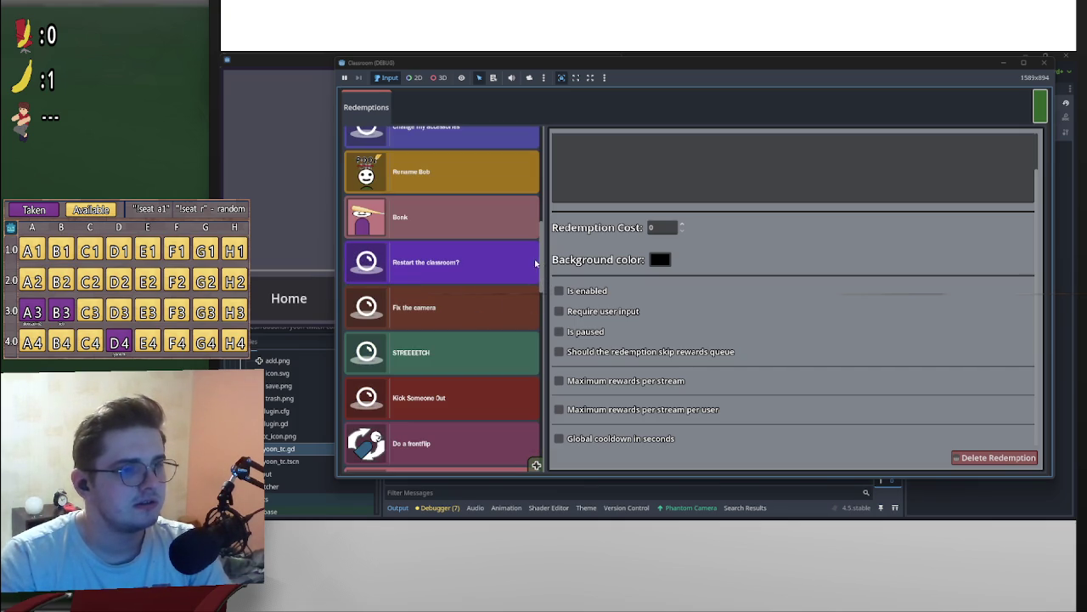
drag(541, 265, 545, 227)
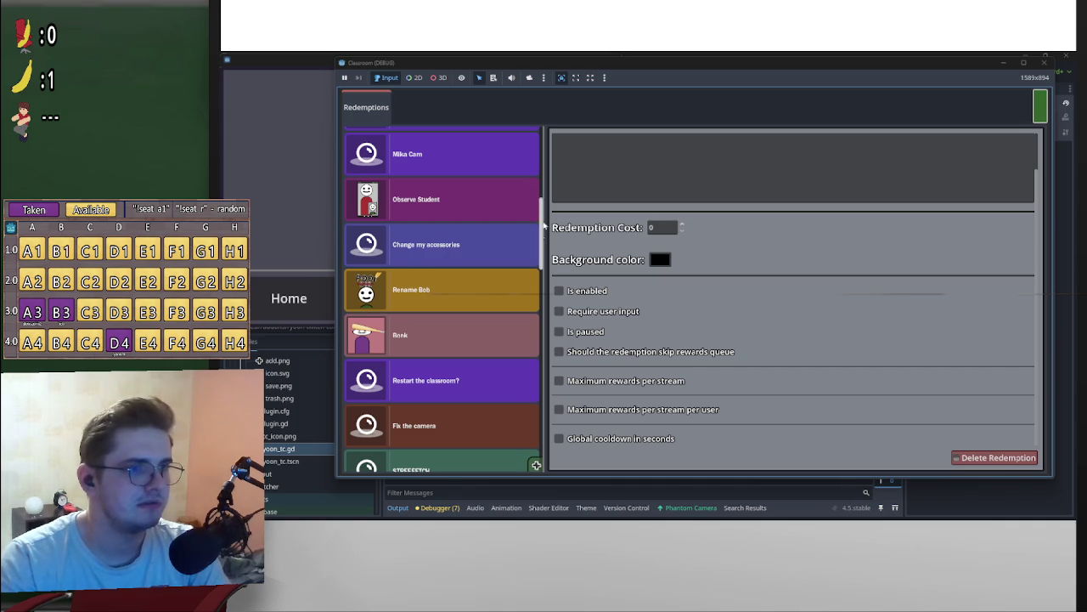
drag(540, 213, 541, 158)
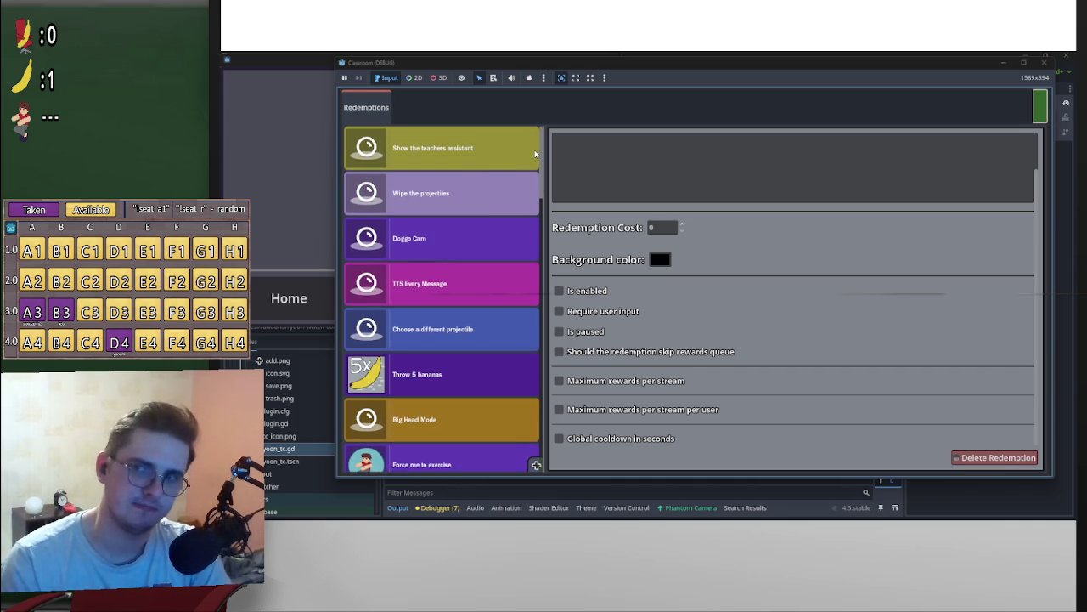
click(1045, 62)
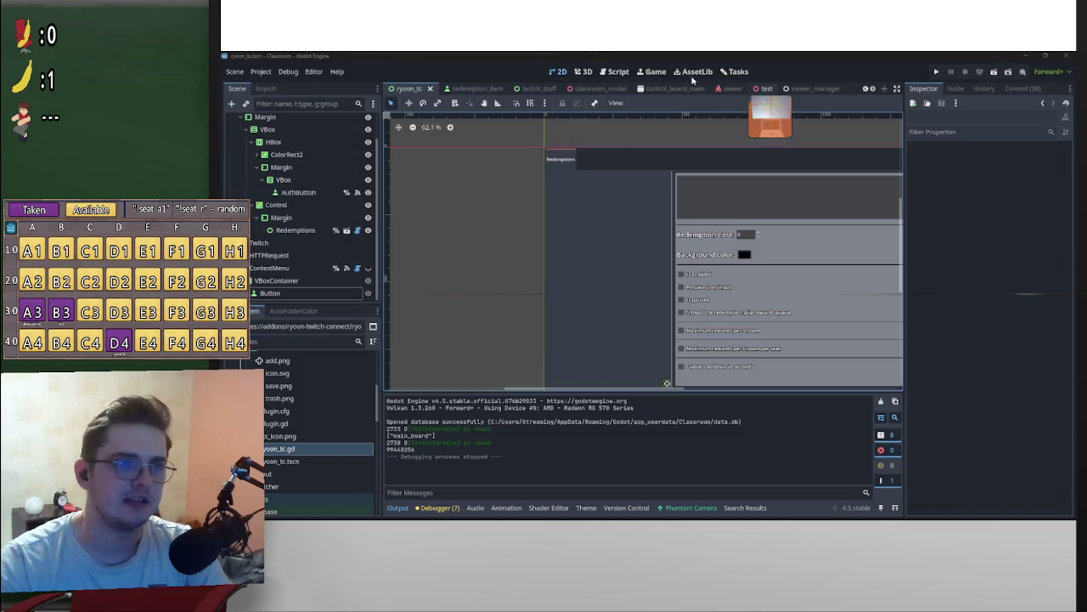
click(288, 72)
mouse_move(261, 71)
click(289, 85)
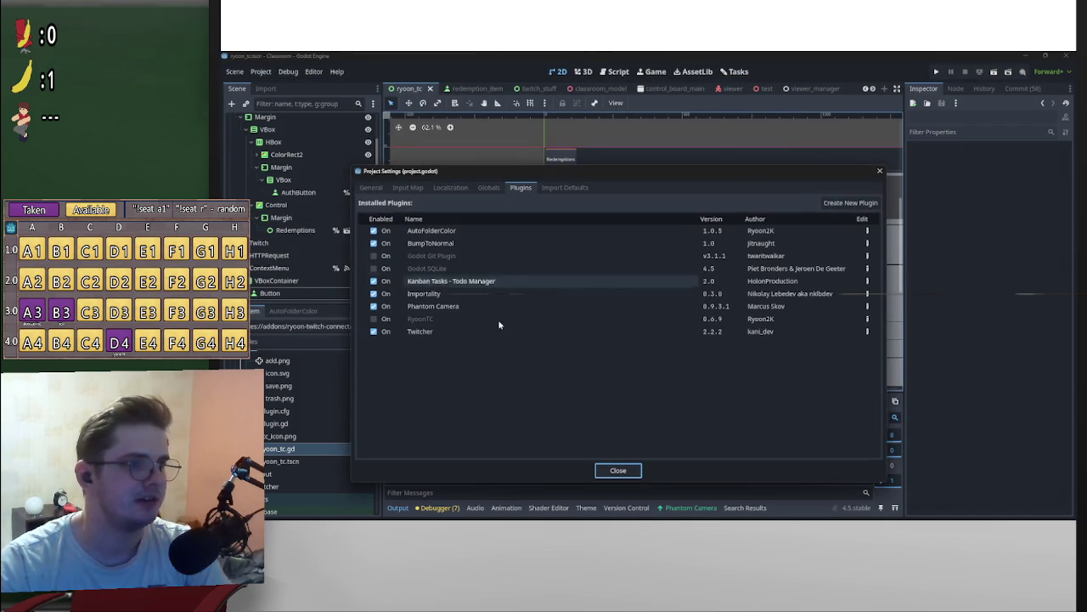
click(374, 319)
click(618, 470)
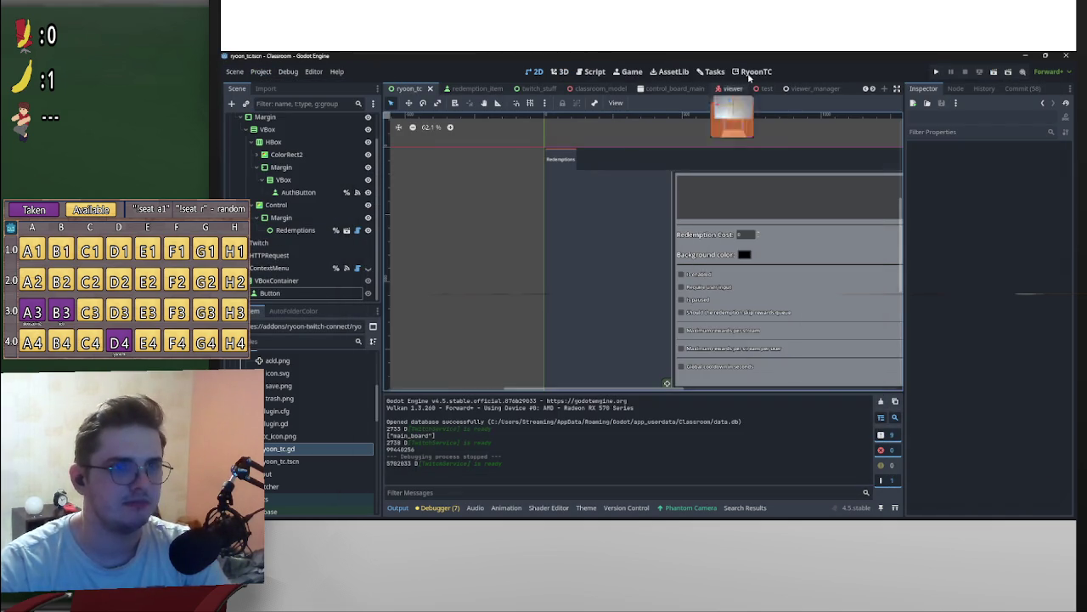
click(755, 71)
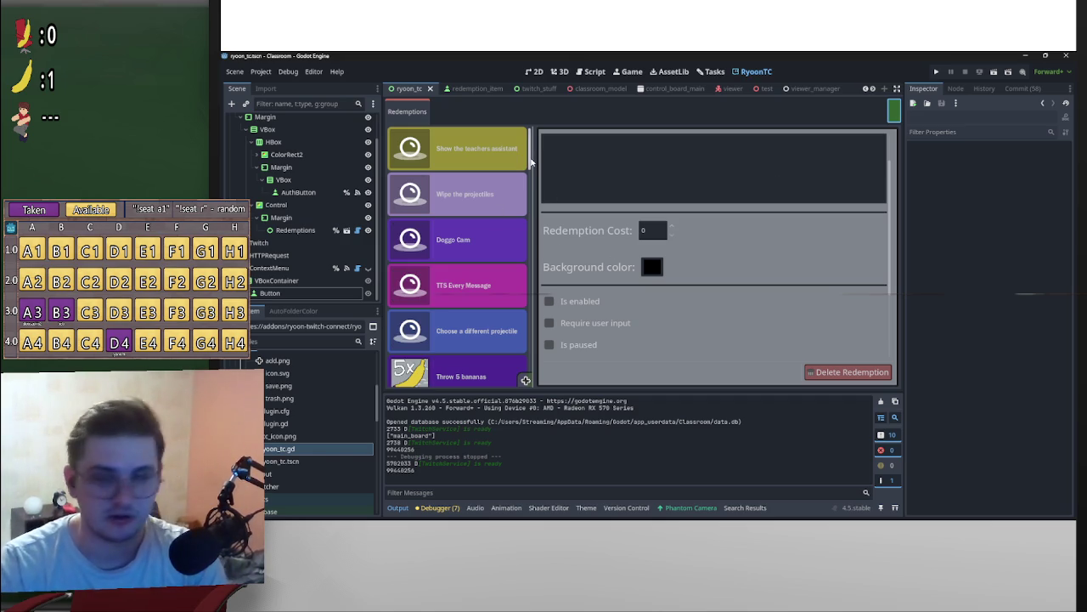
drag(531, 162, 548, 376)
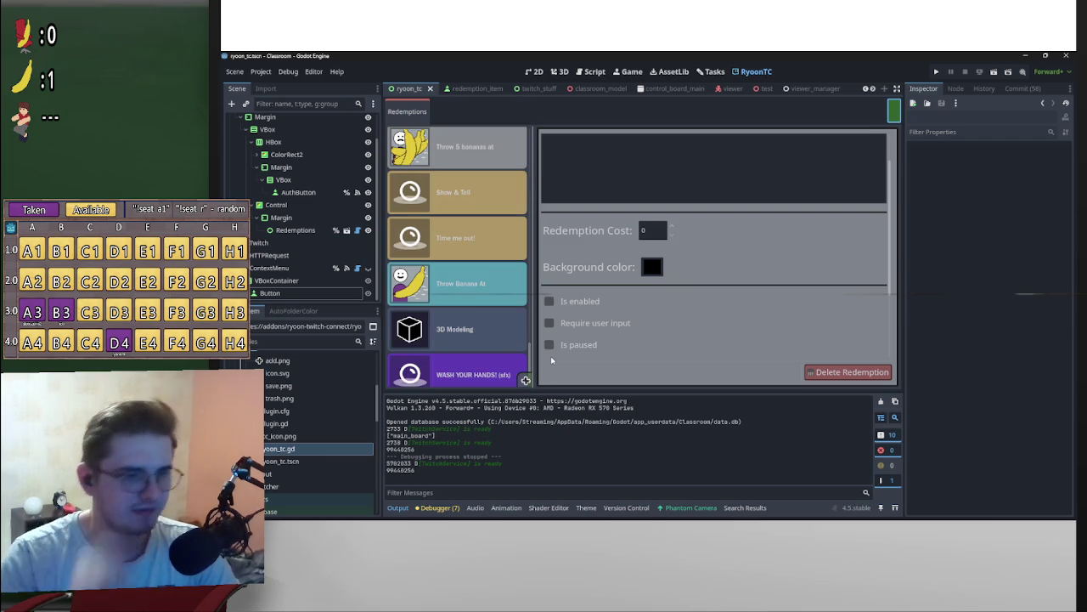
drag(535, 362, 298, 198)
scroll(298, 198, up, 2)
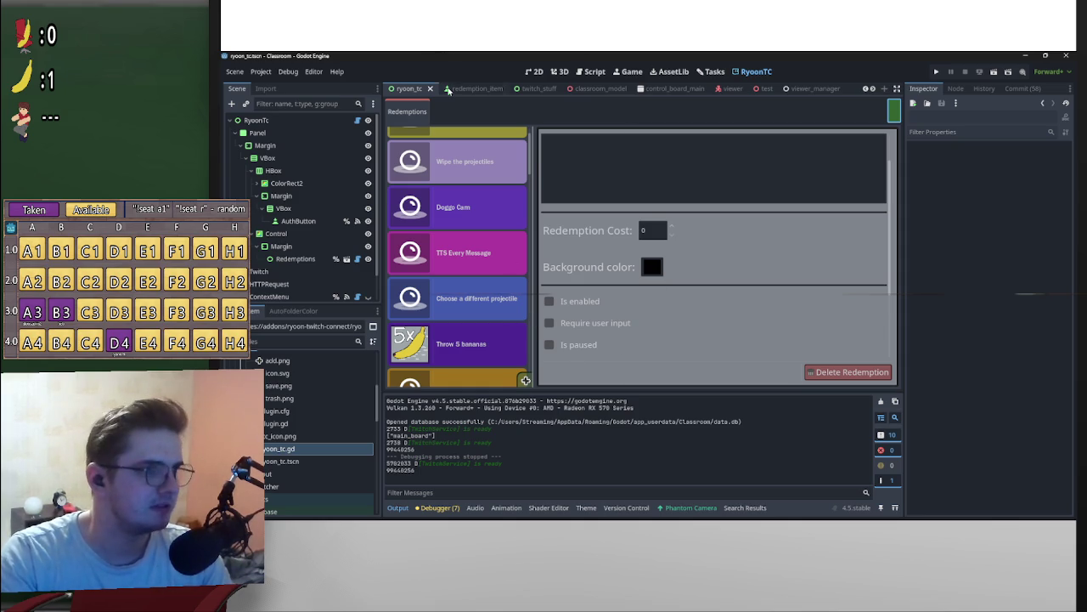
Step: Select ThrowProjectile in the Classroom scene to check its reward title
scroll(424, 92, up, 1)
scroll(297, 217, up, 1)
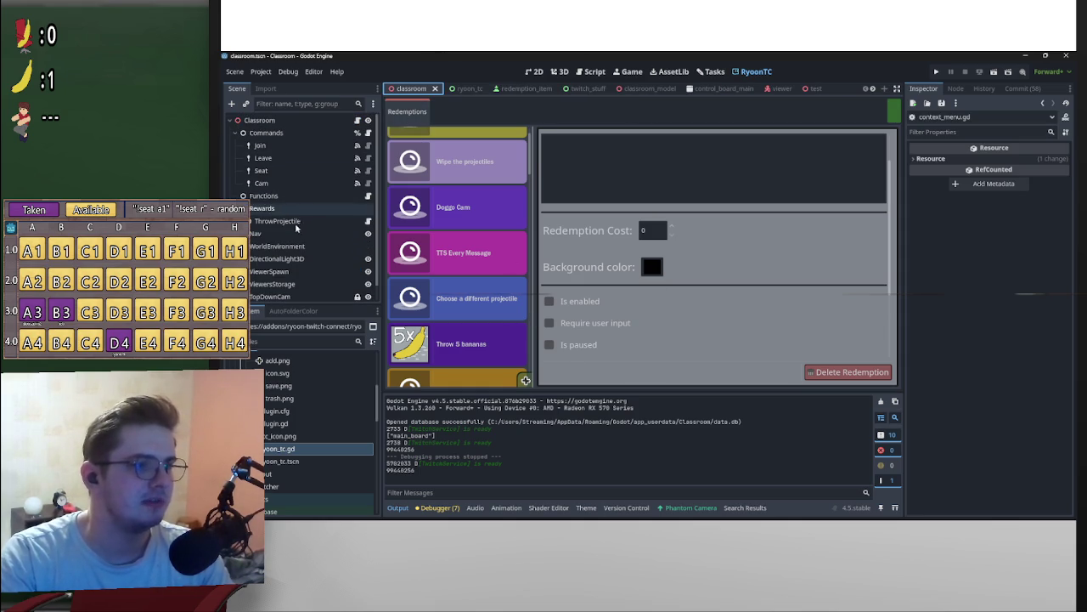
scroll(466, 159, up, 1)
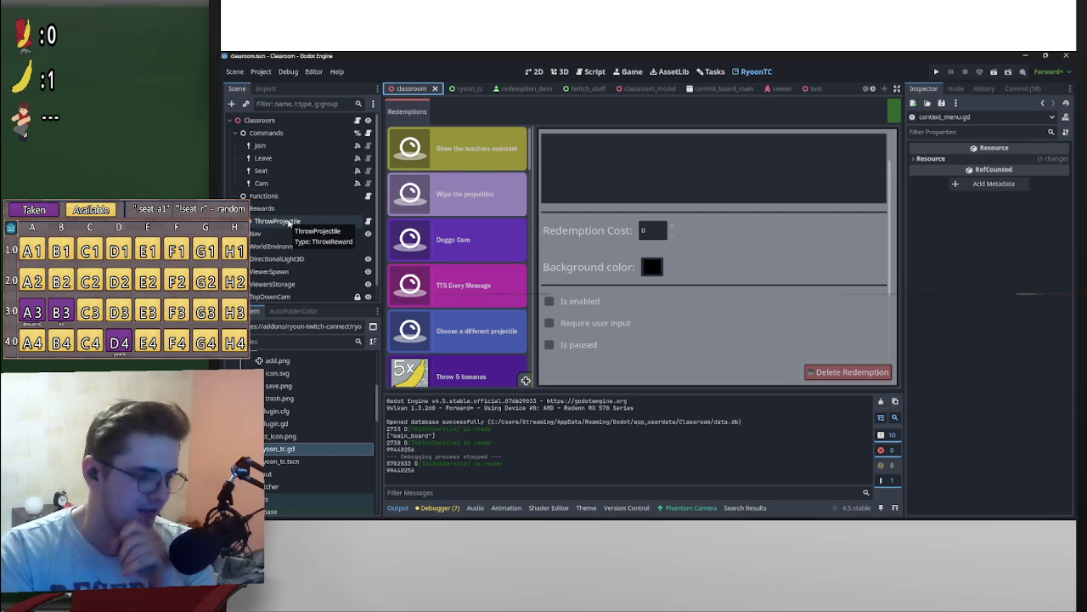
click(289, 221)
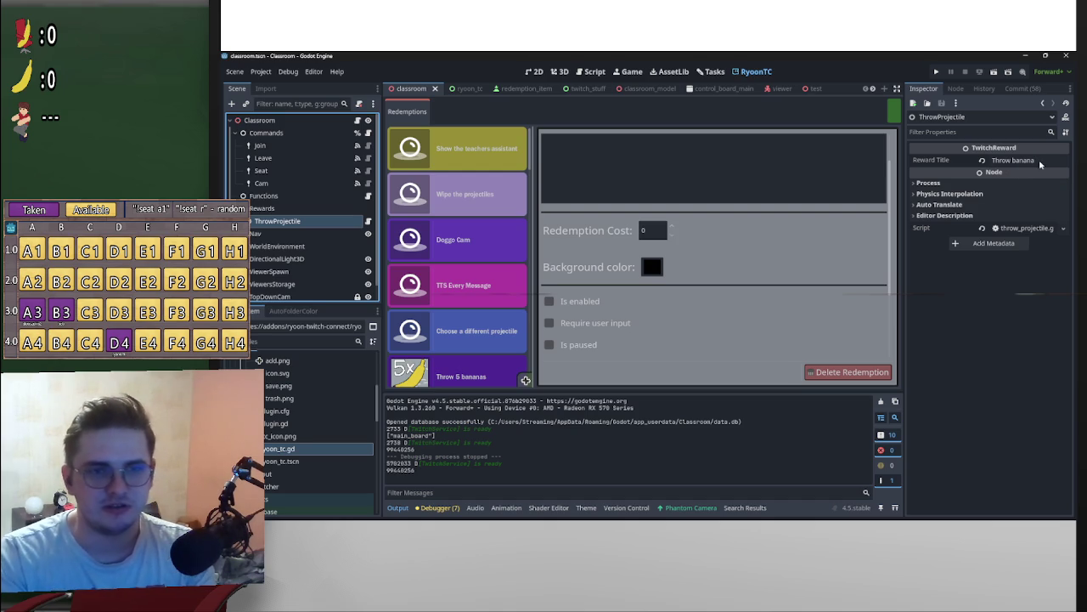
scroll(510, 170, down, 3)
scroll(526, 162, up, 3)
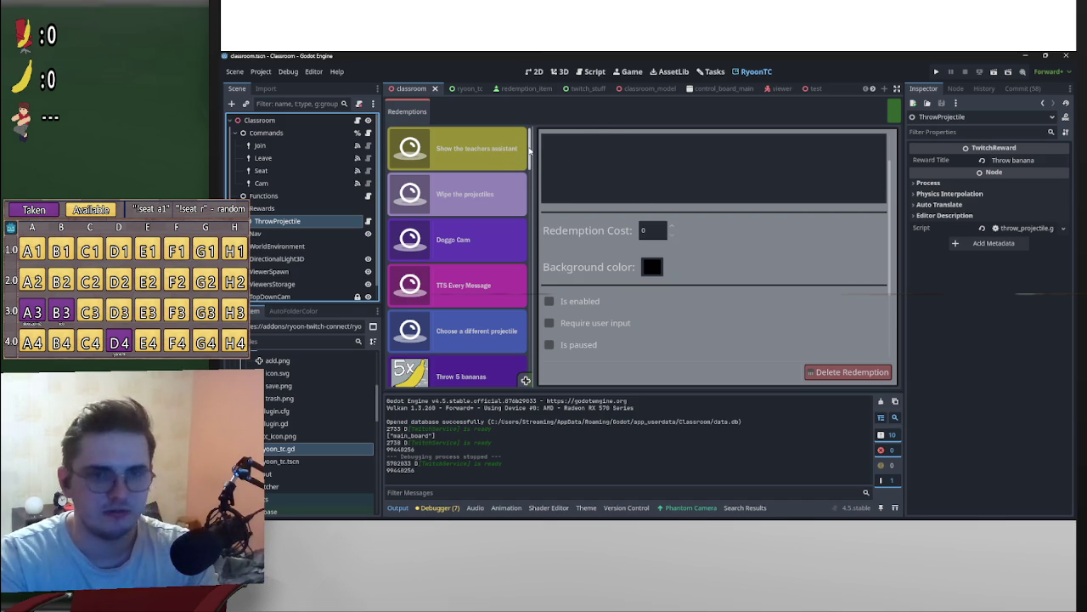
Step: Switch to the ryoon_tc scene and show it in the 2D canvas
scroll(528, 150, down, 5)
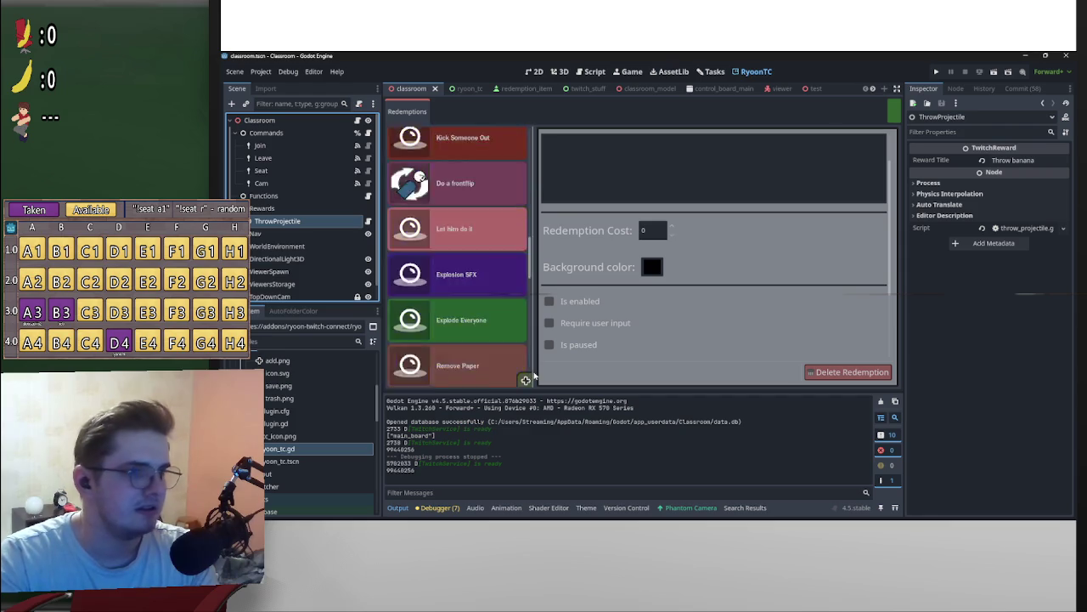
scroll(528, 149, up, 5)
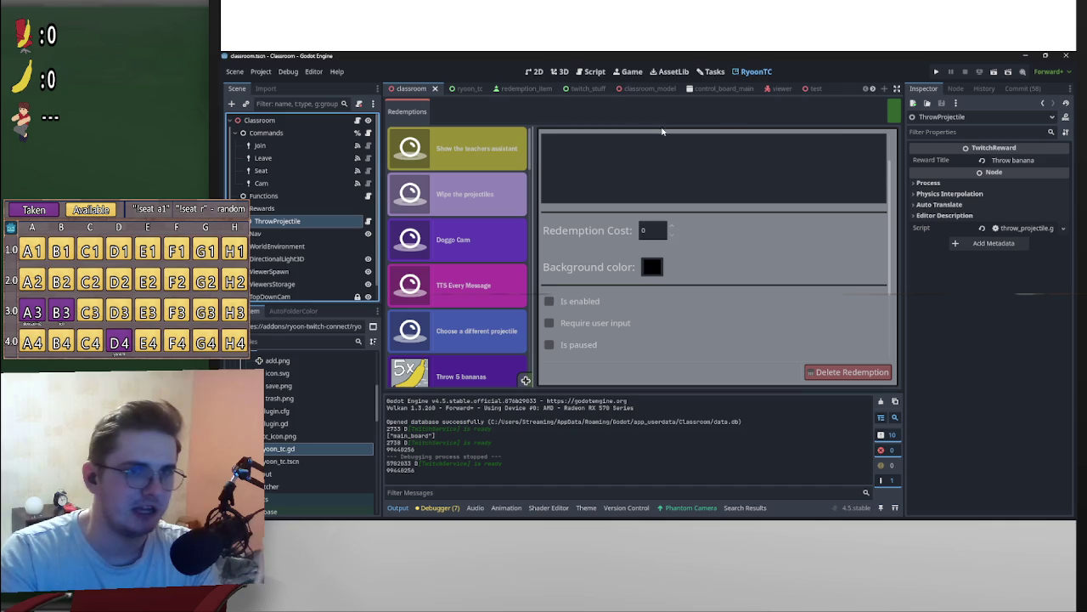
click(457, 88)
click(535, 72)
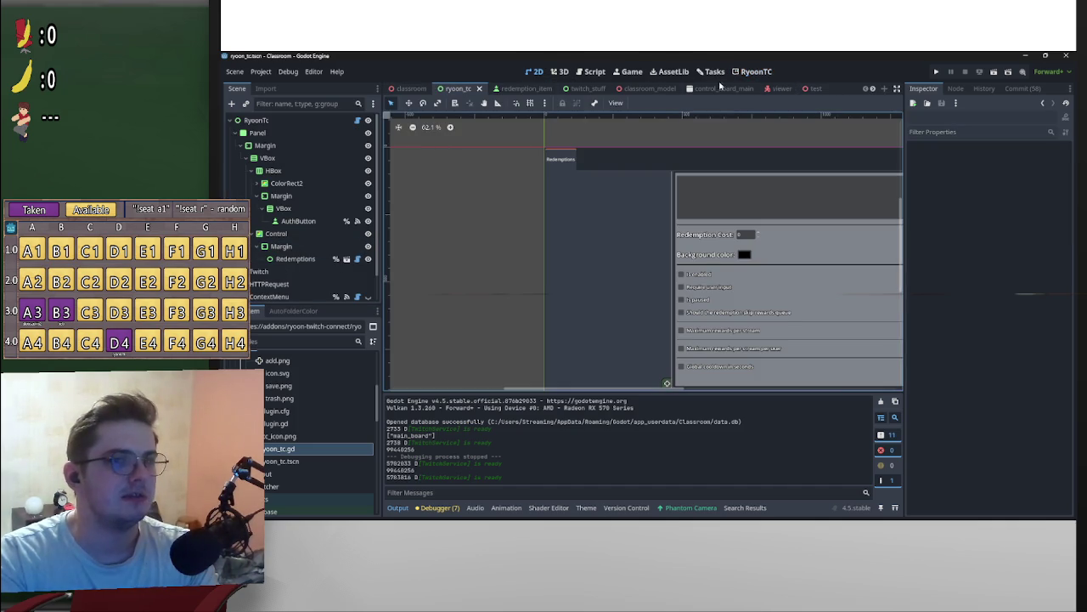
scroll(319, 279, down, 2)
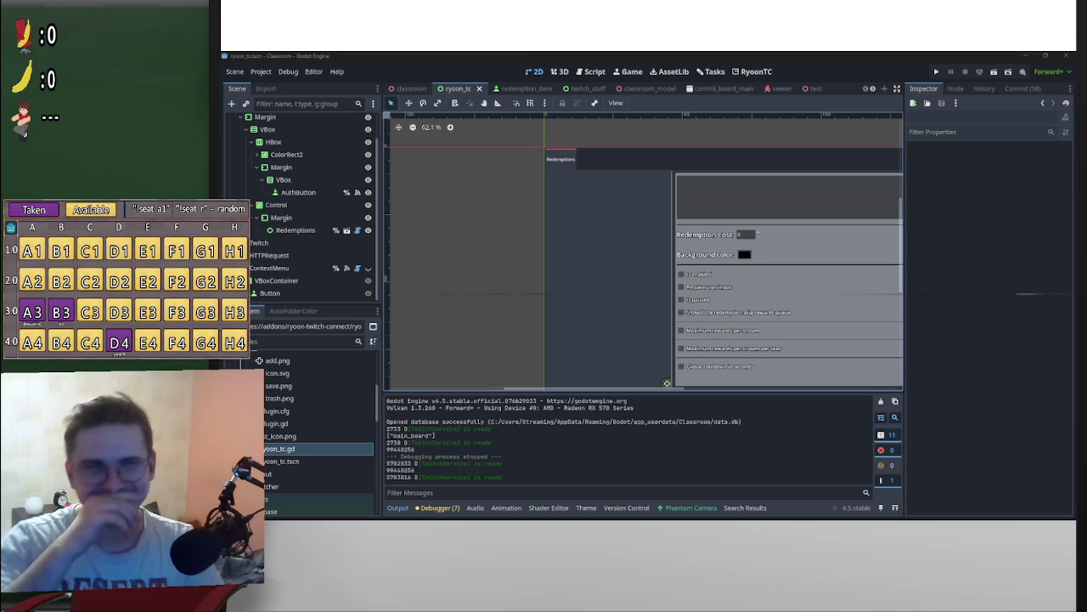
click(756, 72)
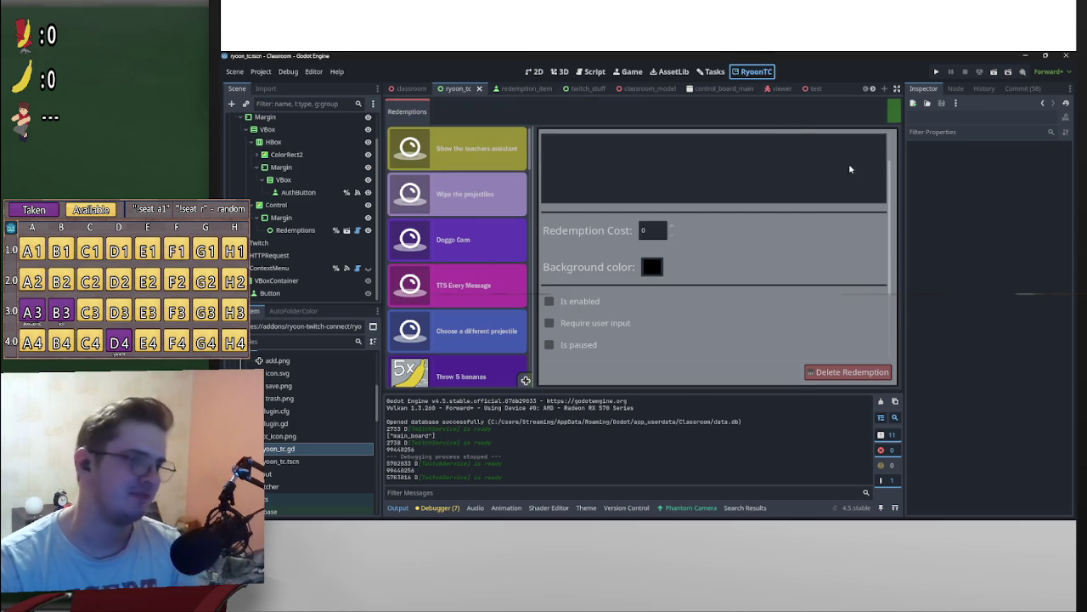
click(559, 71)
click(535, 71)
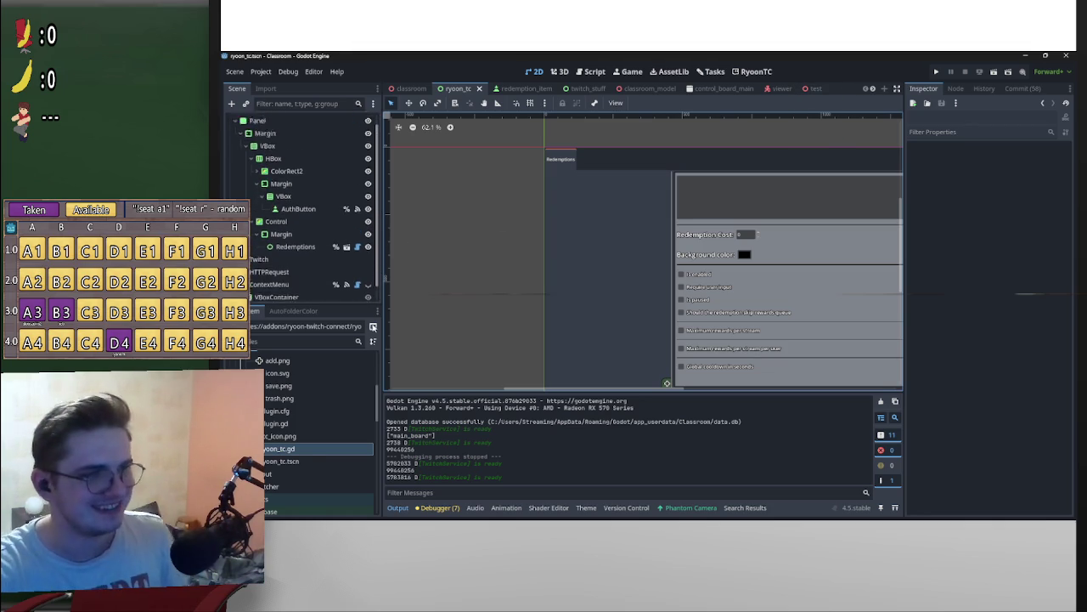
Step: Toggle the ContextMenu node's visibility and centre the view on the Redemptions panel
click(368, 268)
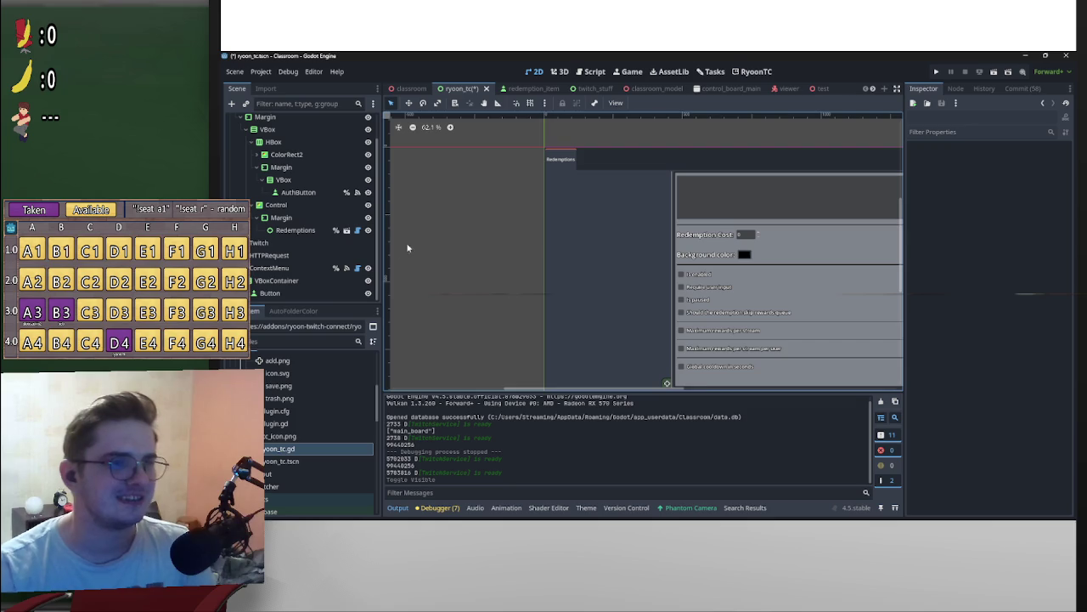
scroll(654, 245, down, 5)
scroll(517, 238, up, 5)
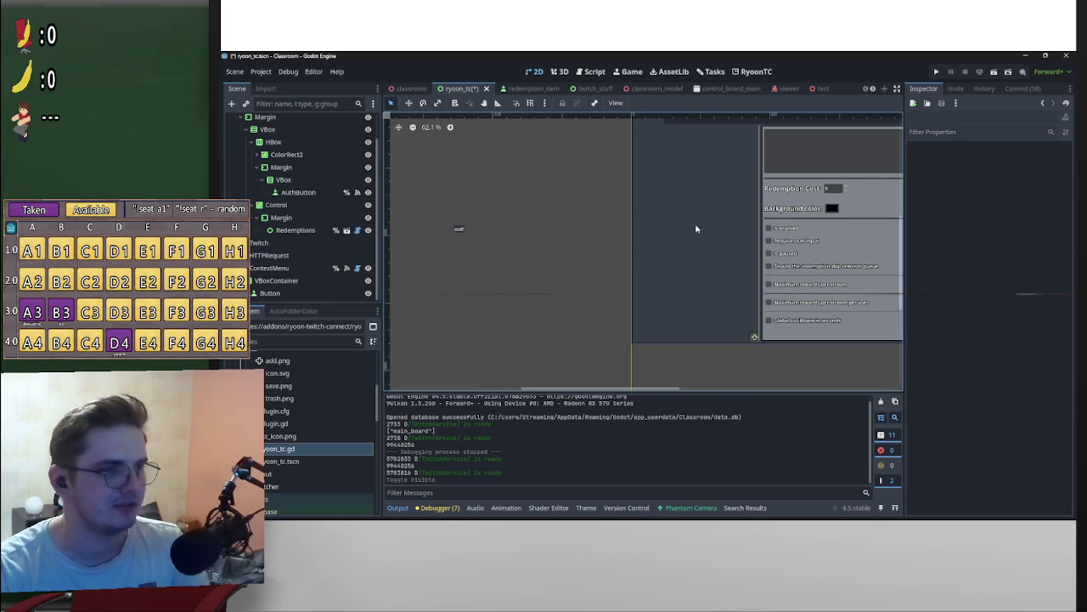
click(369, 269)
click(368, 268)
scroll(460, 248, down, 2)
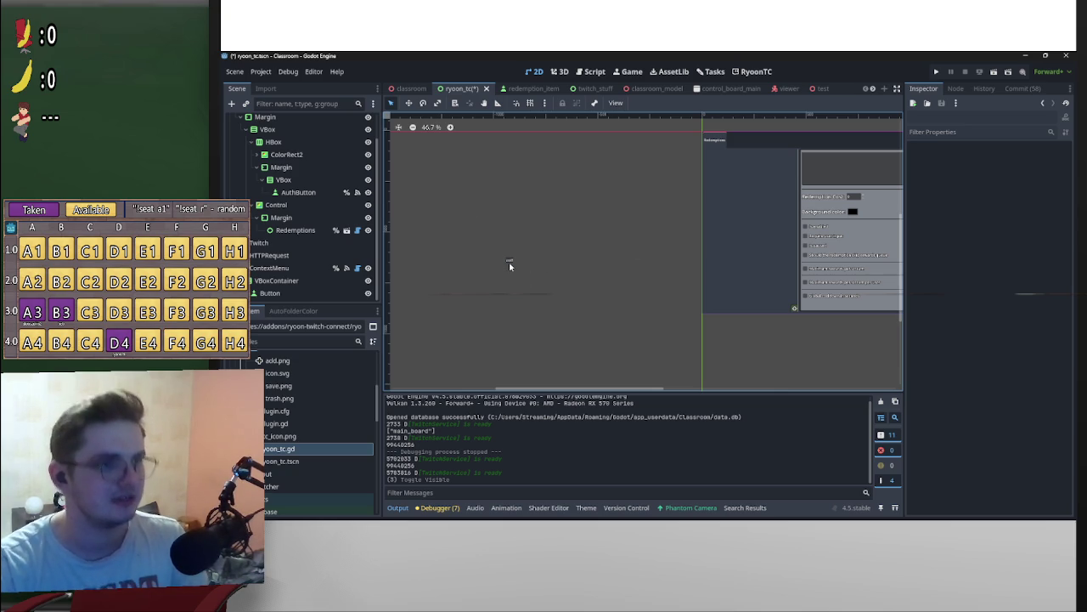
key(f)
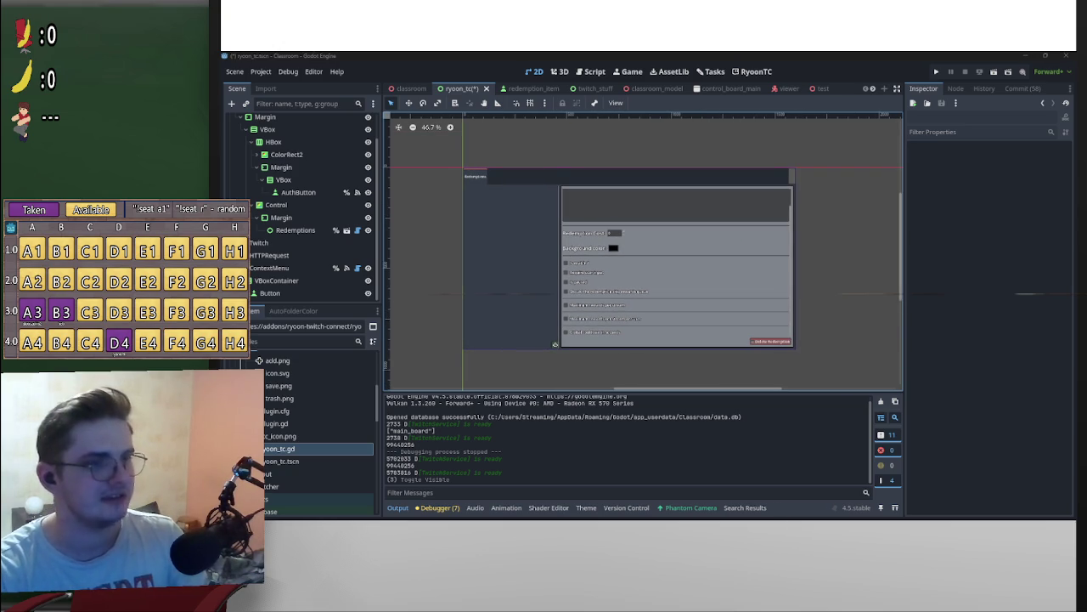
scroll(775, 277, right, 2)
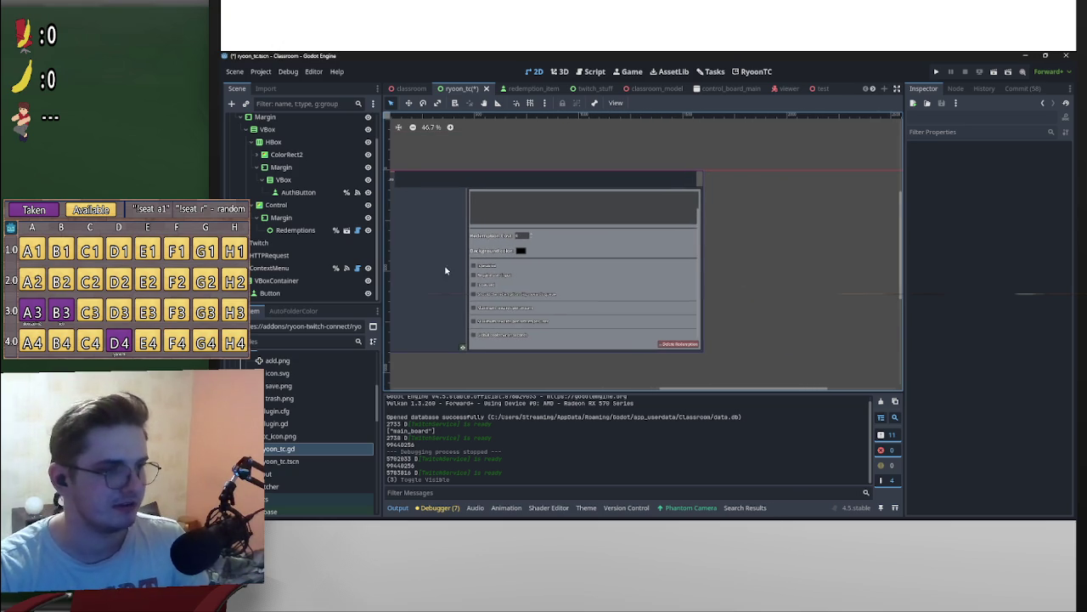
Step: Make ContextMenu visible beside the Background color swatch, frame it, and select the node
click(368, 269)
scroll(485, 256, left, 2)
mouse_move(649, 240)
mouse_down()
mouse_move(372, 242)
mouse_move(381, 267)
mouse_up()
scroll(611, 250, up, 6)
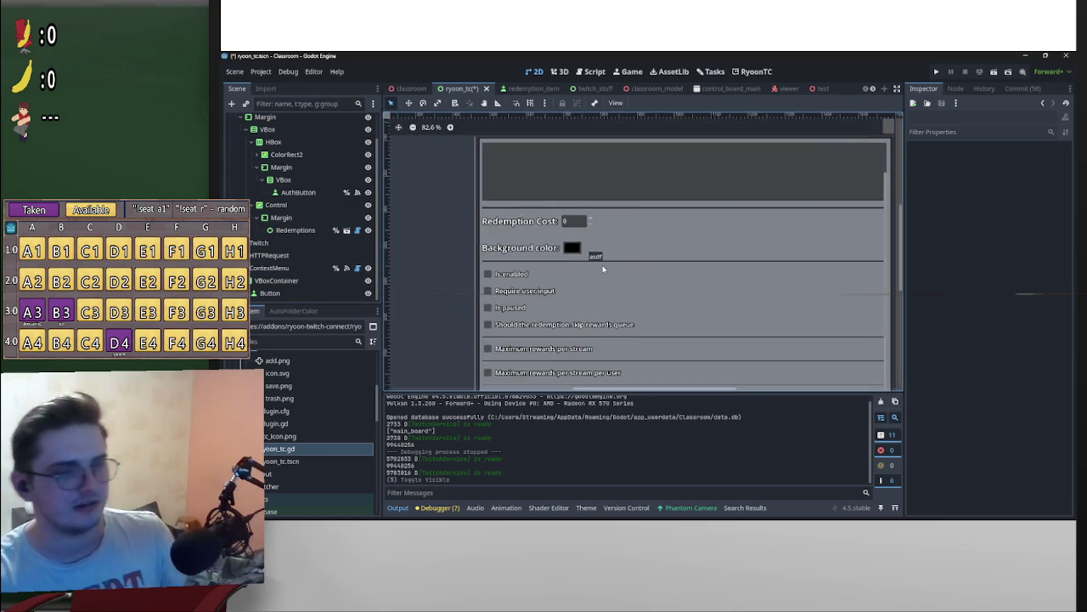
scroll(603, 266, left, 2)
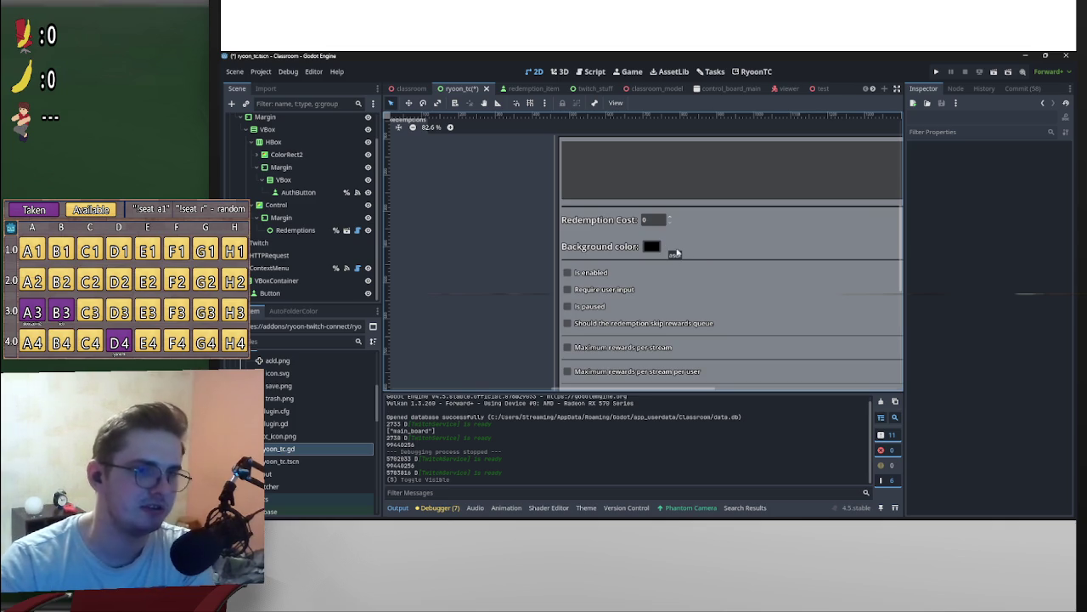
scroll(716, 258, up, 5)
scroll(715, 257, up, 4)
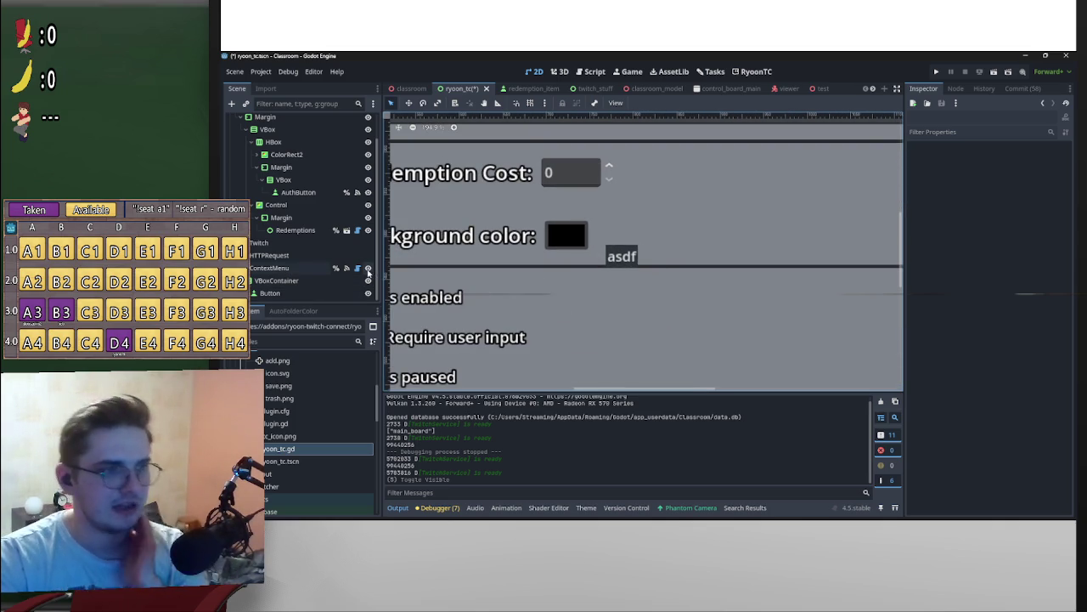
click(281, 267)
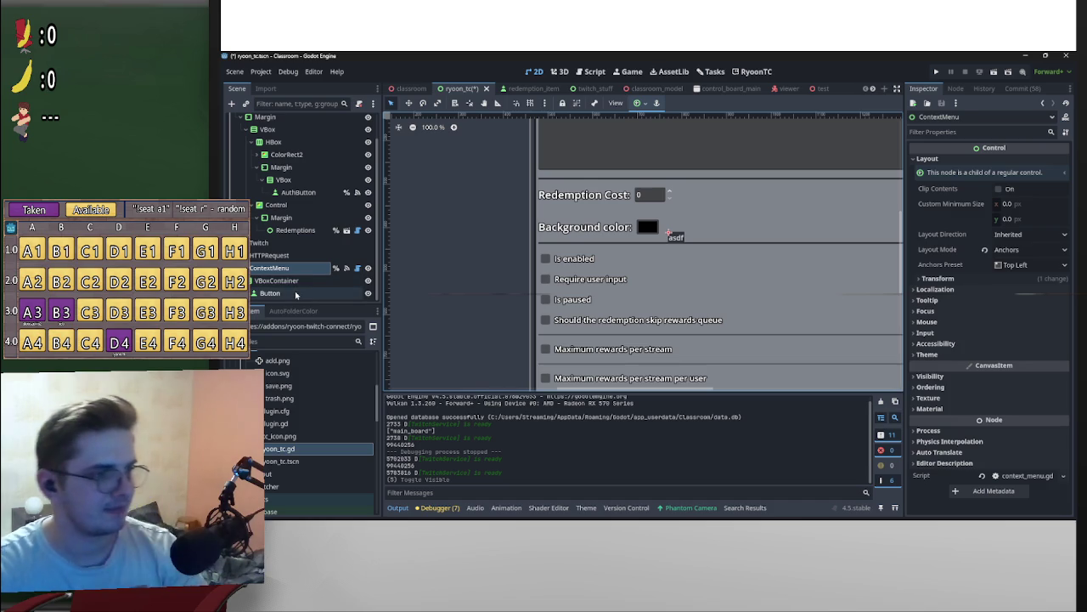
Step: Change the Button's text from asdf to 'Copy Redemption ID' and save ryoon_tc
click(299, 293)
double_click(986, 181)
text(cop)
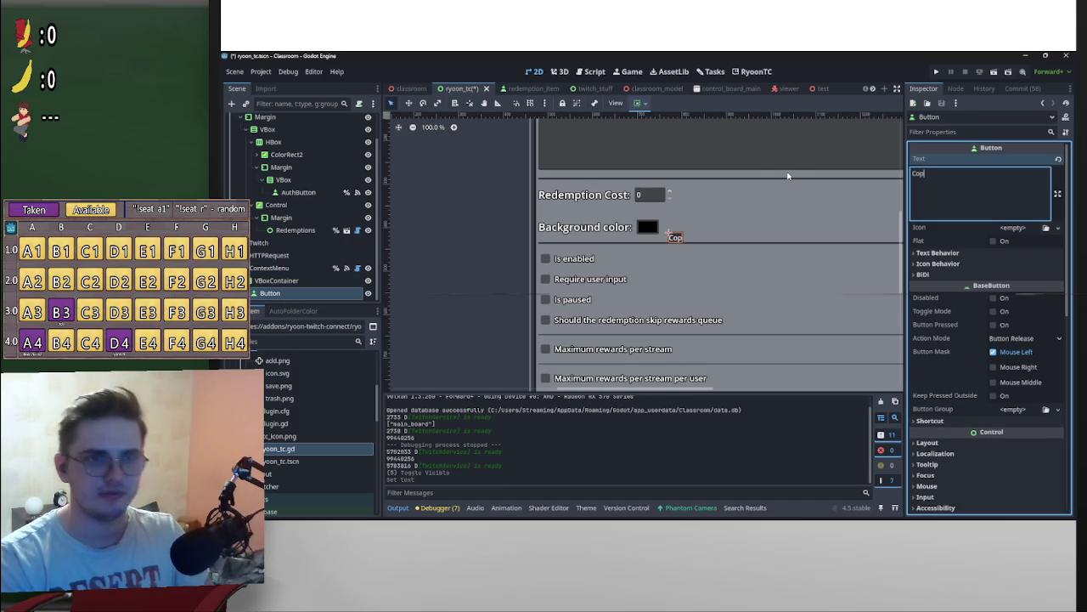
text(y ID)
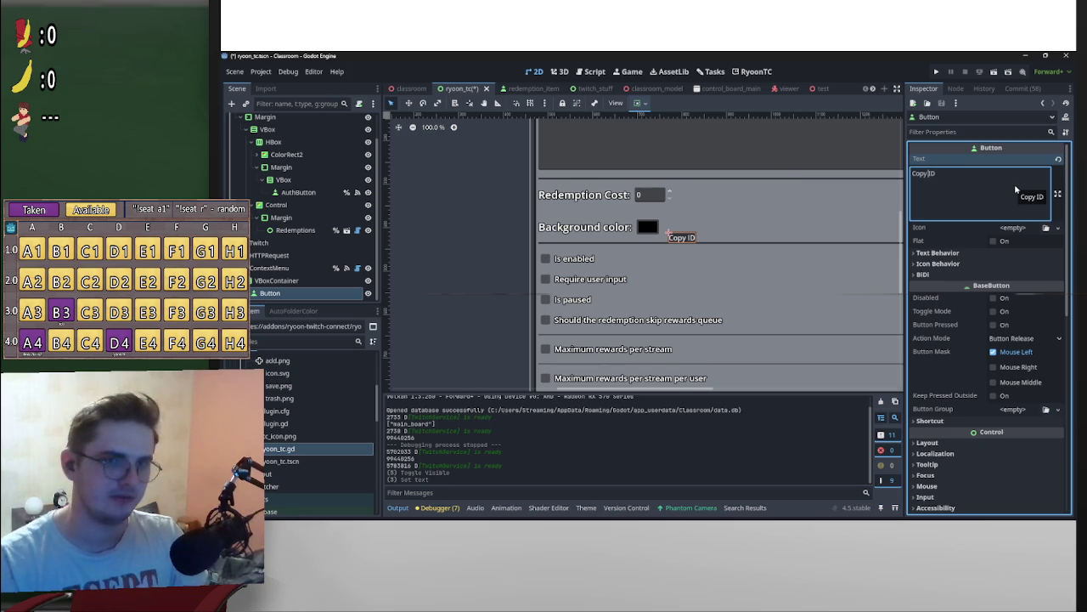
text(Redemption)
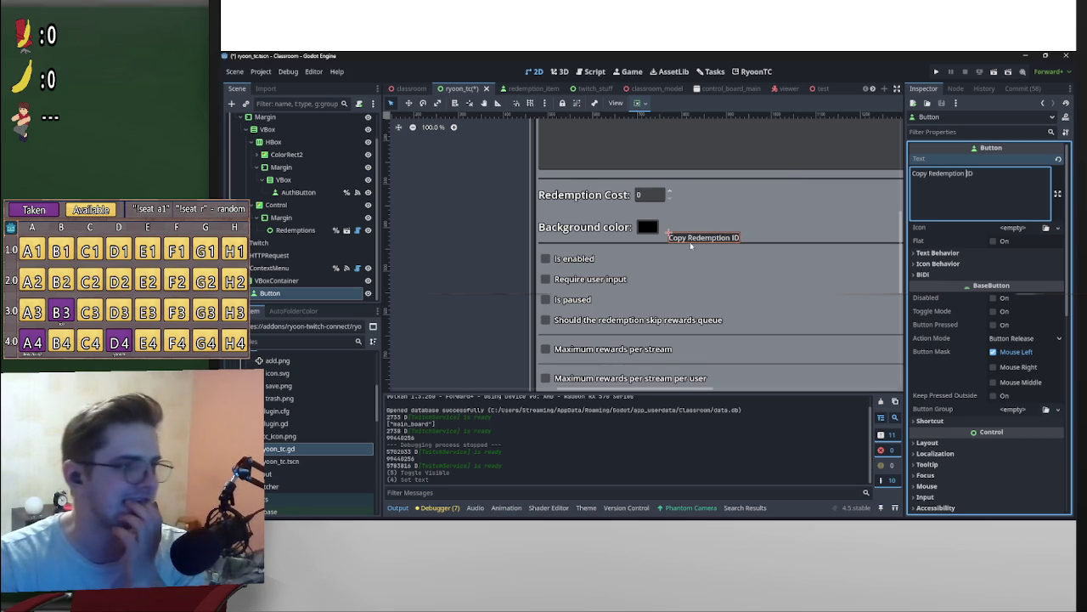
click(496, 204)
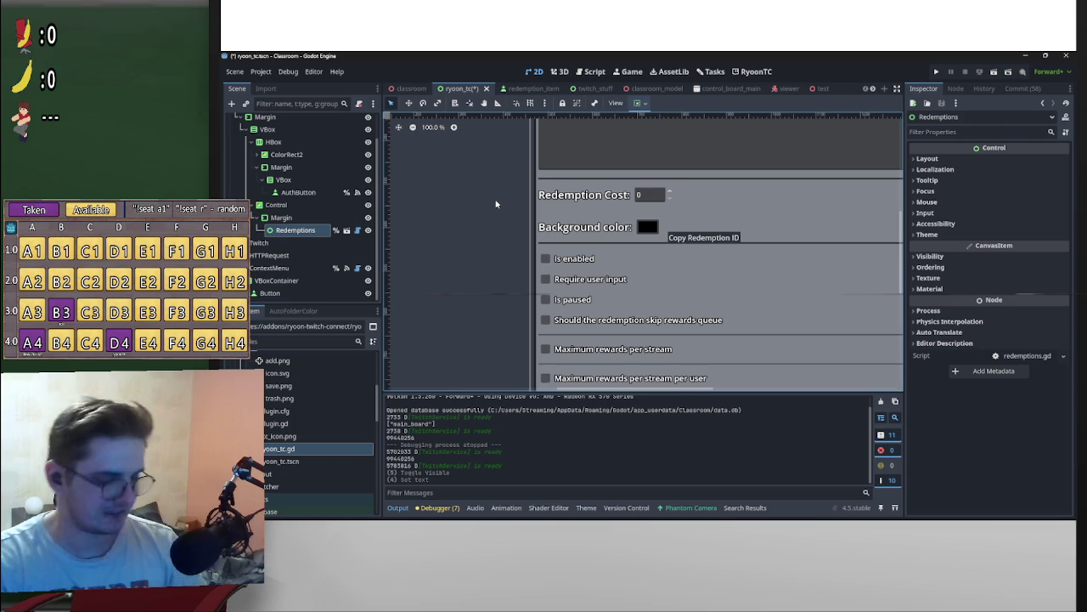
key(ctrl+s)
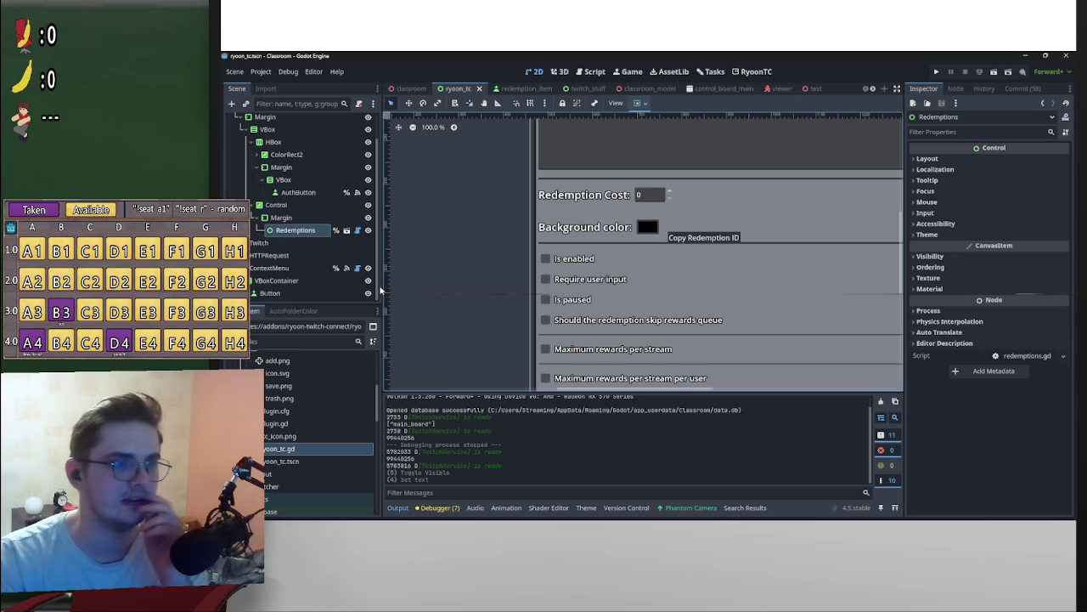
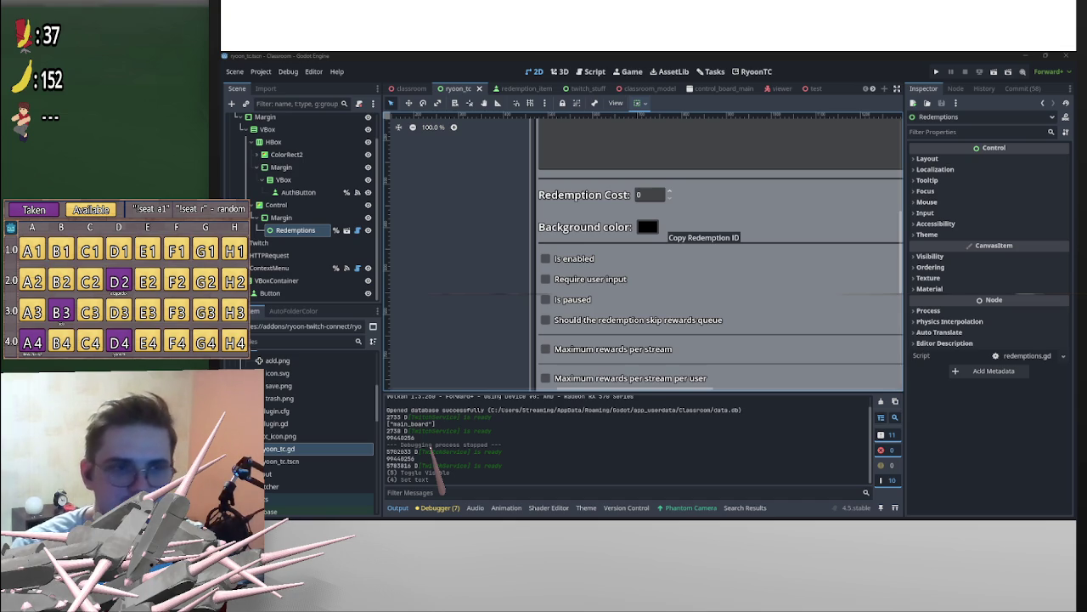
Step: Zoom the 2D canvas to inspect the redemption panel, then show the Redemptions node's signals
scroll(755, 266, down, 2)
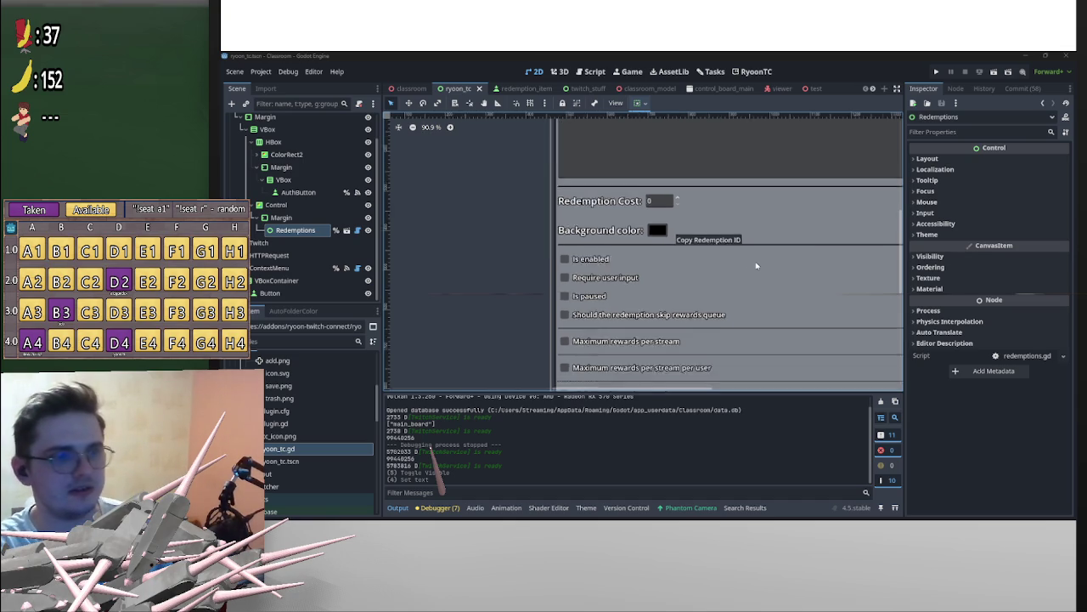
scroll(742, 255, up, 4)
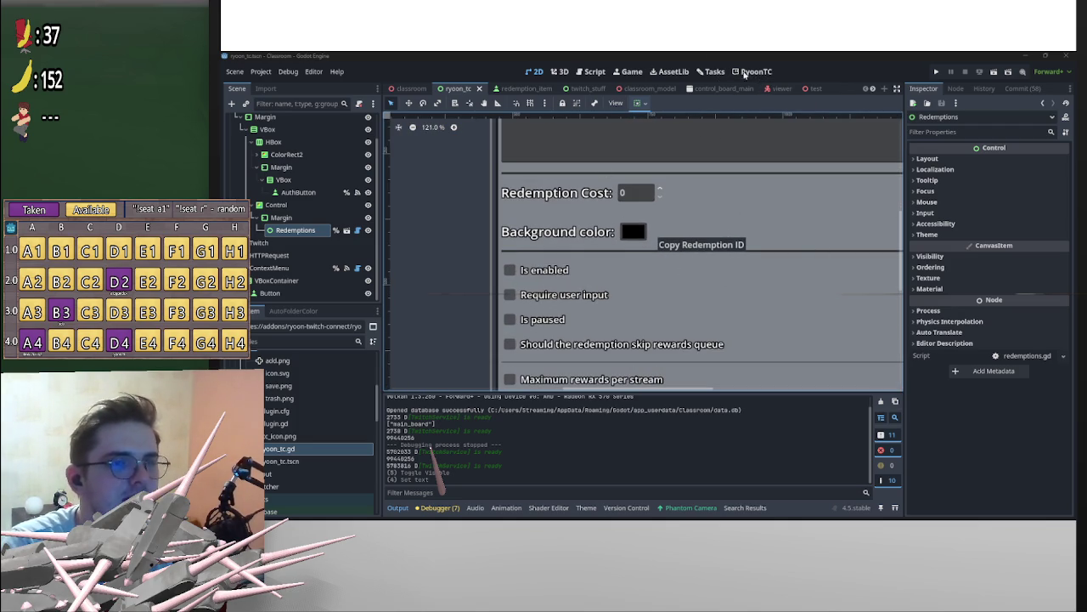
scroll(678, 256, down, 4)
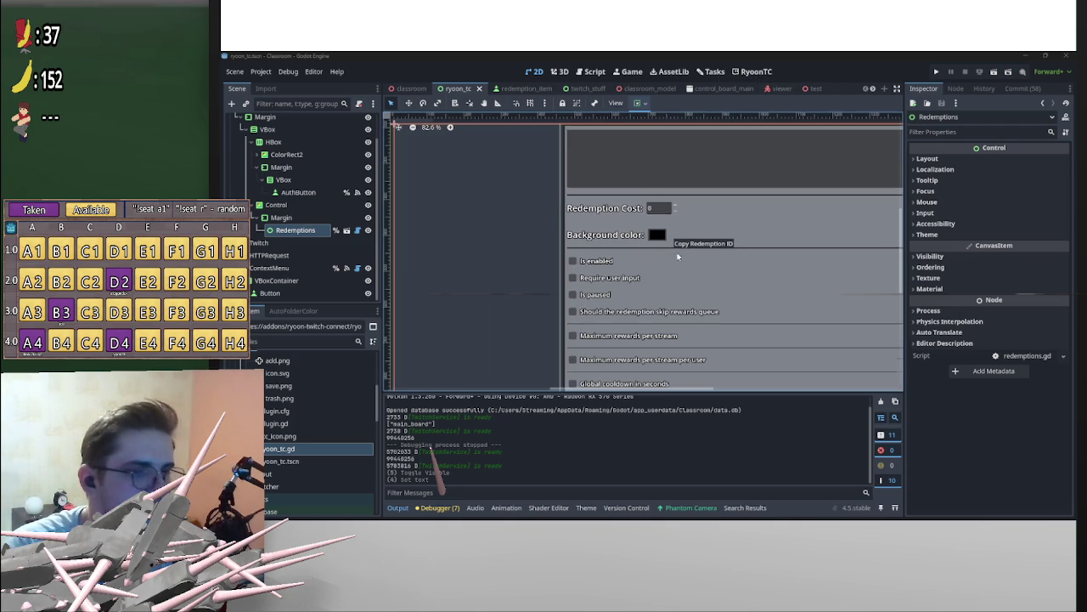
scroll(697, 254, up, 2)
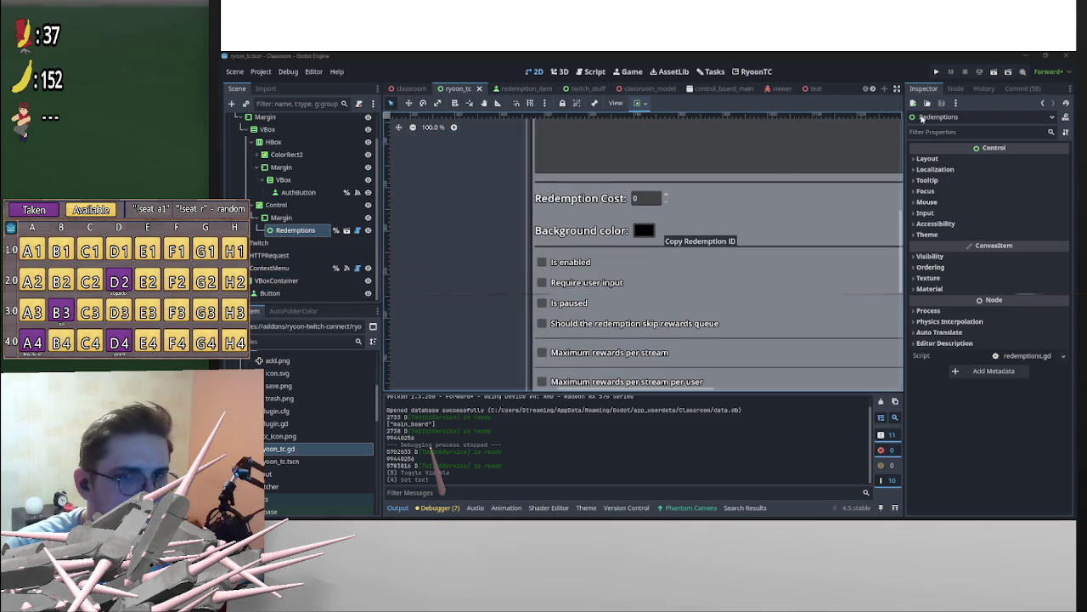
click(957, 88)
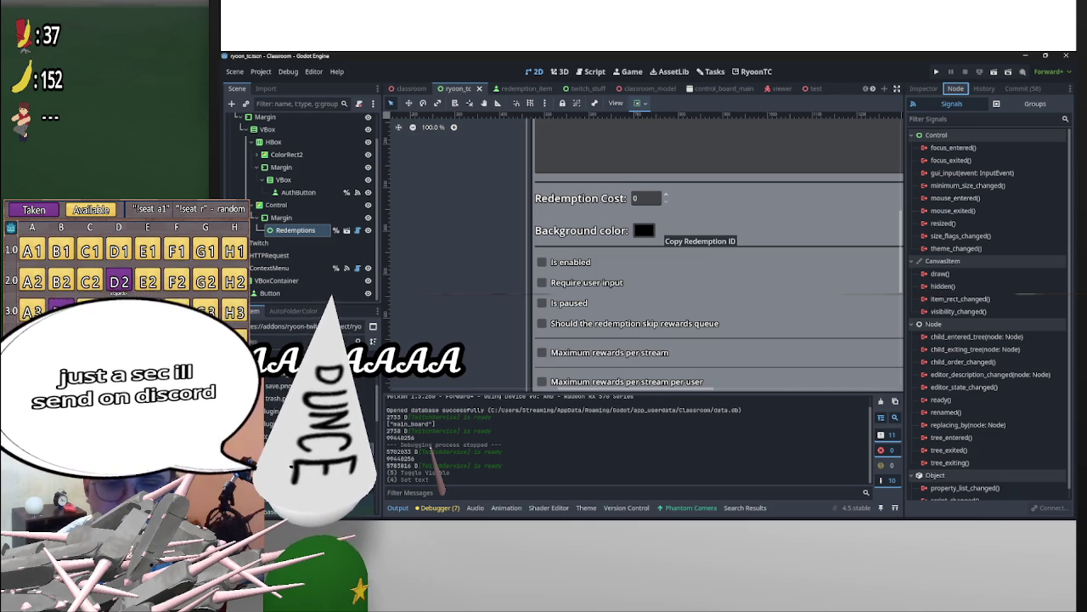
mouse_move(594, 520)
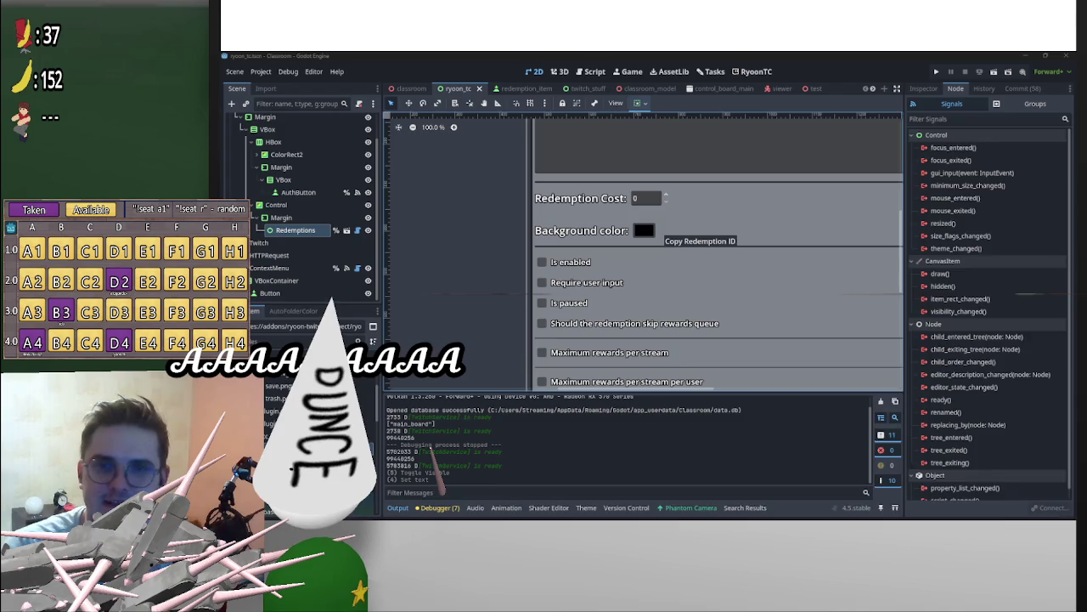
Step: Switch to Discord, browse the School Dormatory #clips channel, and restore its window smaller
key(alt+Tab)
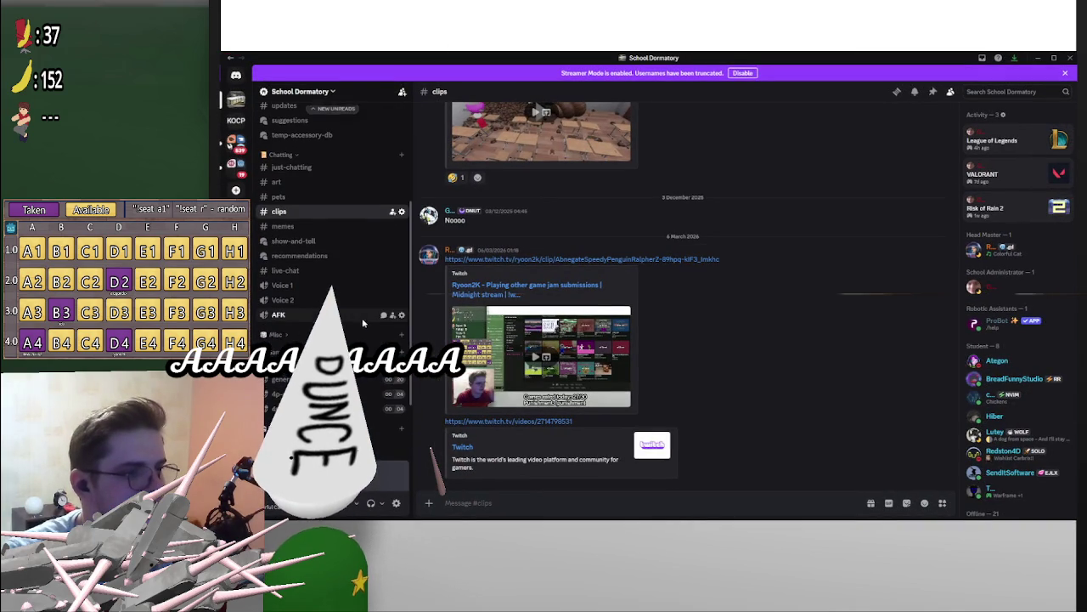
scroll(400, 330, down, 2)
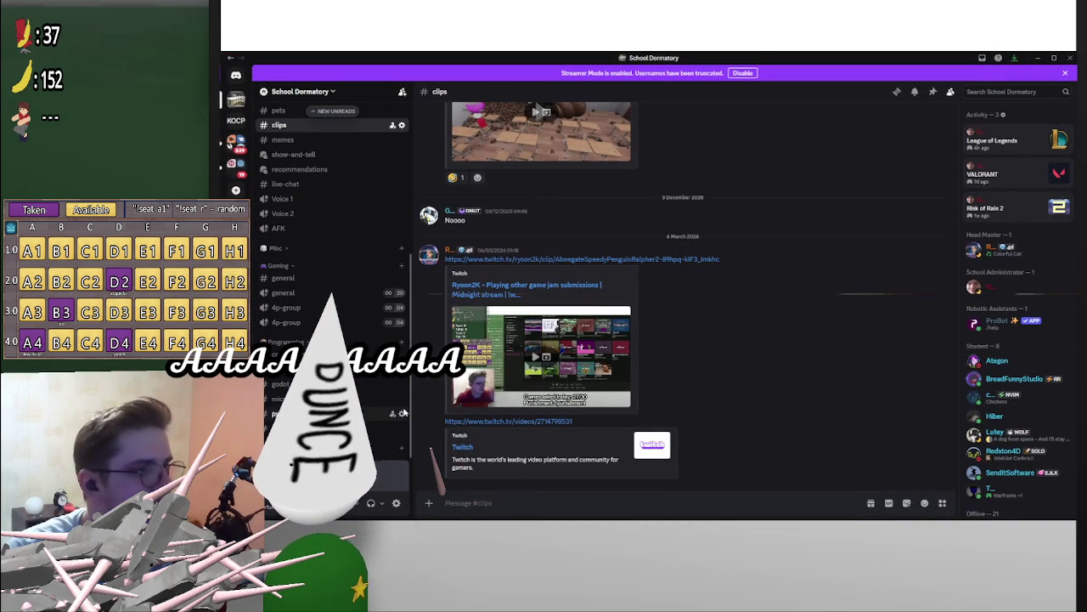
scroll(387, 404, up, 5)
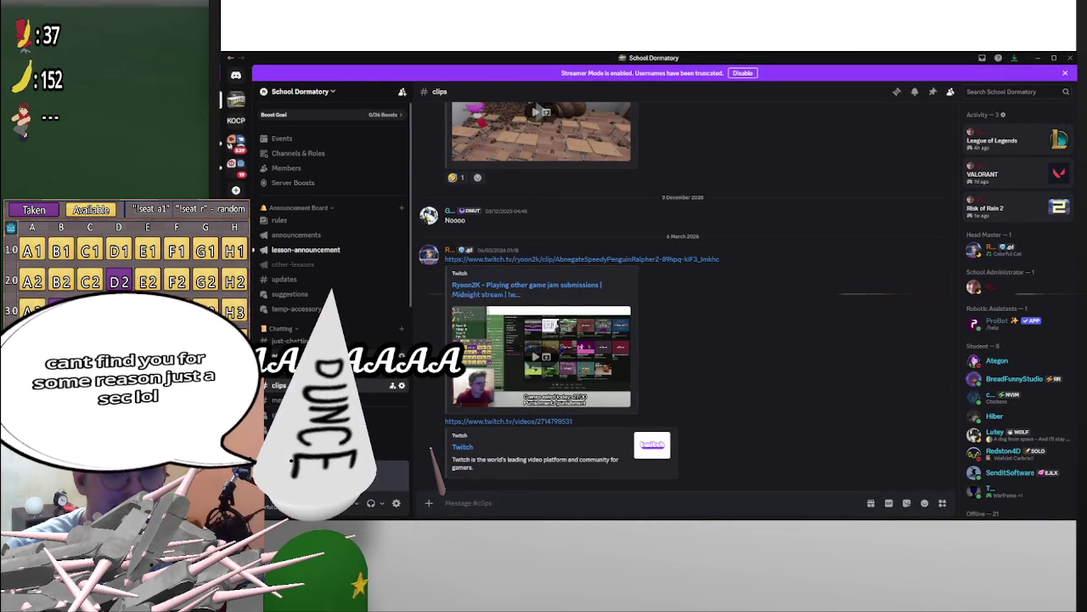
scroll(340, 255, down, 3)
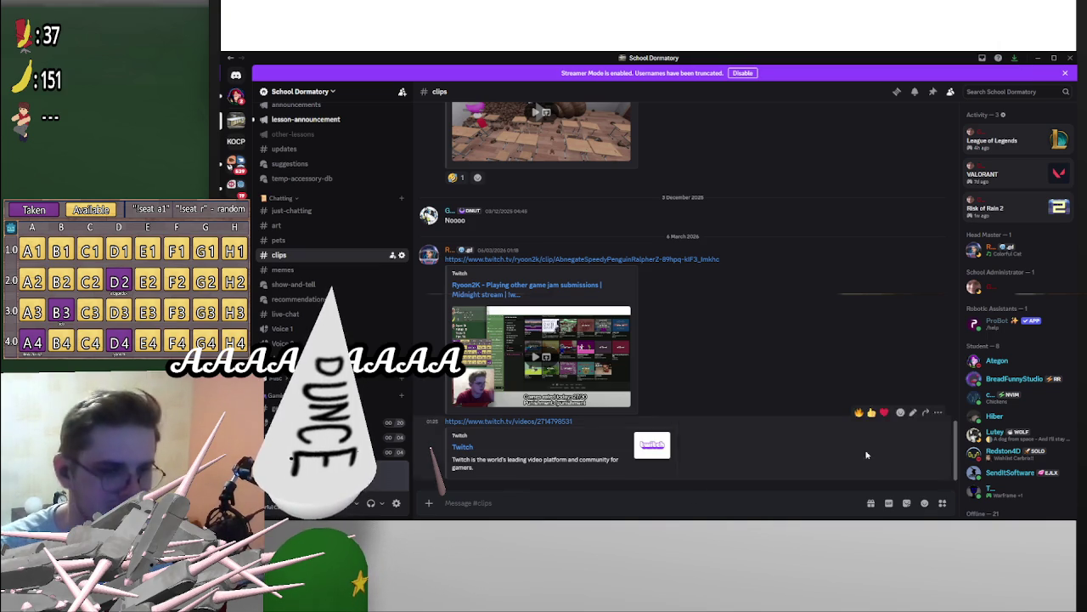
mouse_move(797, 513)
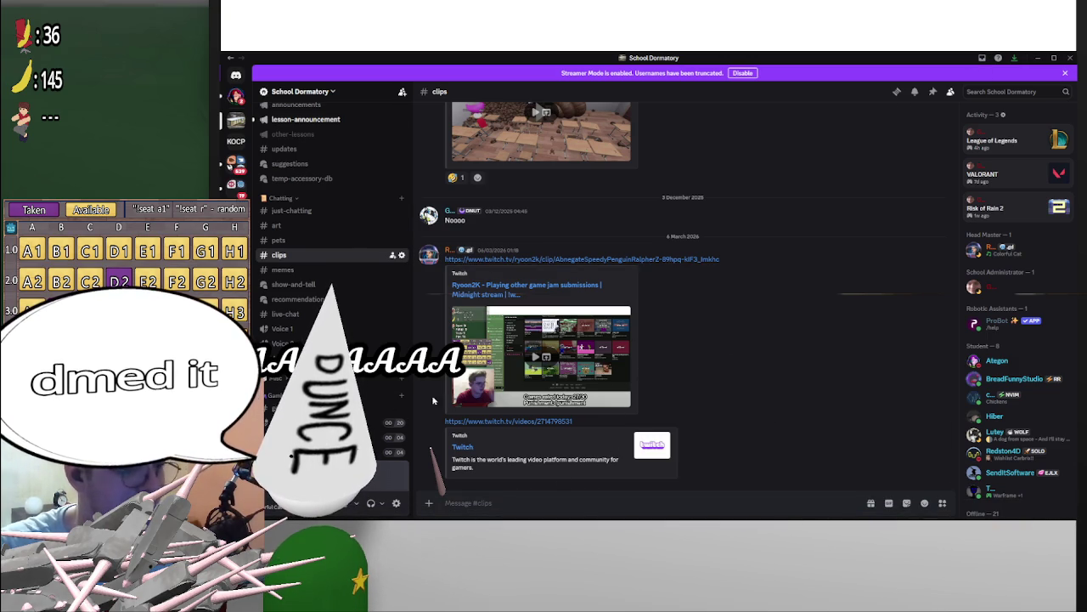
mouse_move(718, 517)
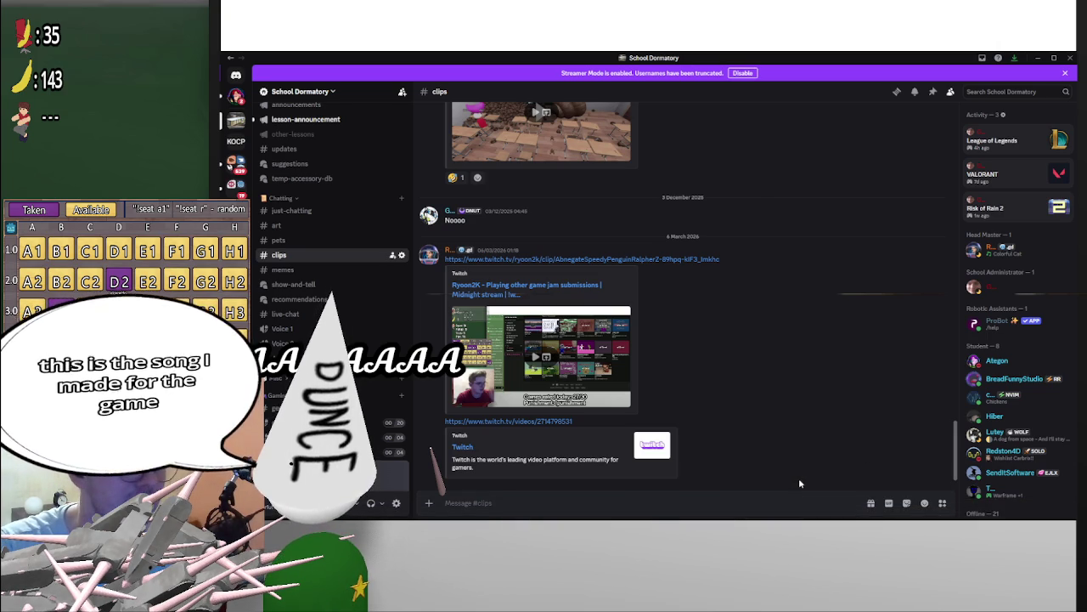
key(super+Down)
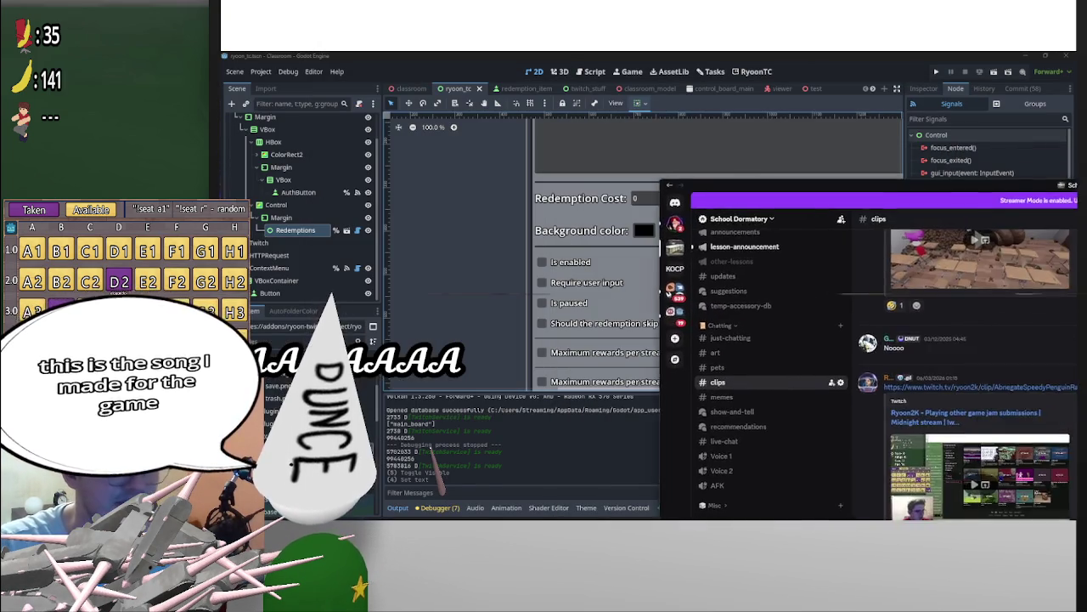
Step: Minimize Discord, bring up Class TTS, start the redemption timer, and enlarge the window
key(super+Down)
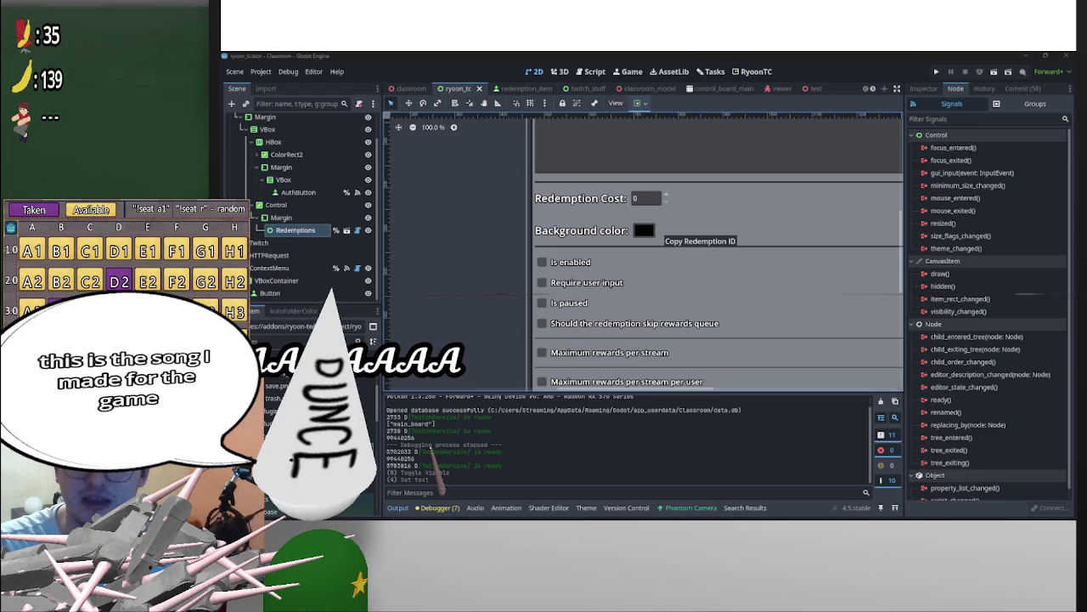
key(alt+Tab)
click(752, 146)
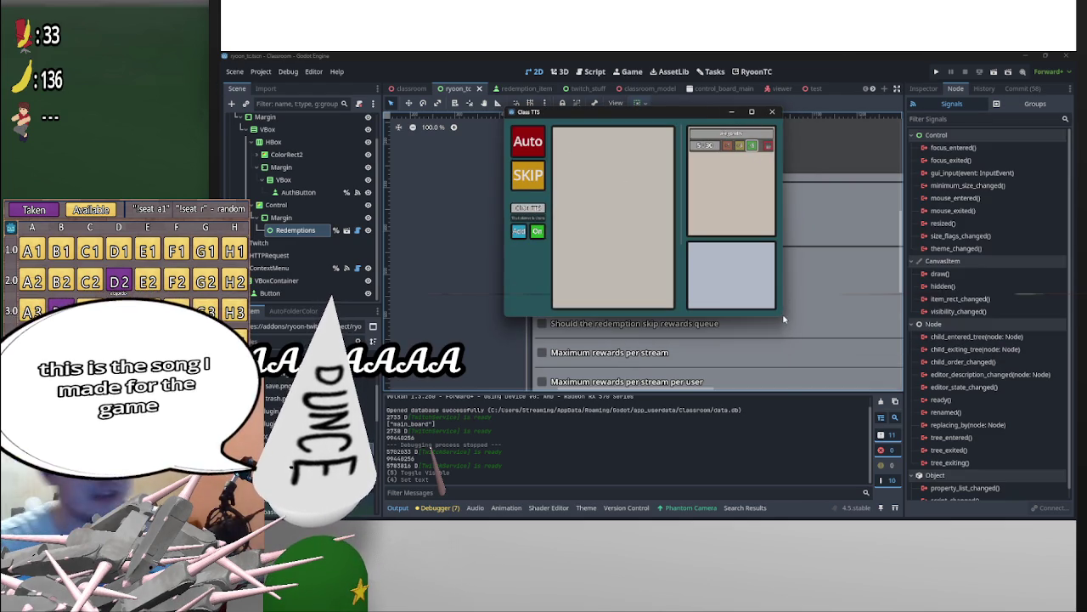
mouse_move(783, 319)
mouse_down()
mouse_move(858, 321)
mouse_move(856, 395)
mouse_up()
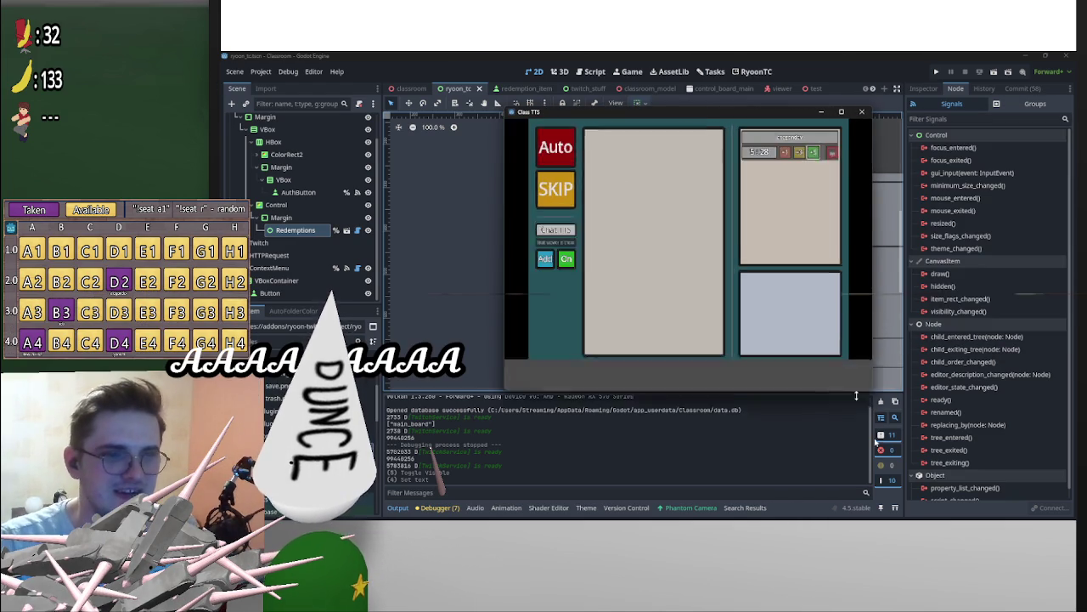
drag(872, 268, 884, 269)
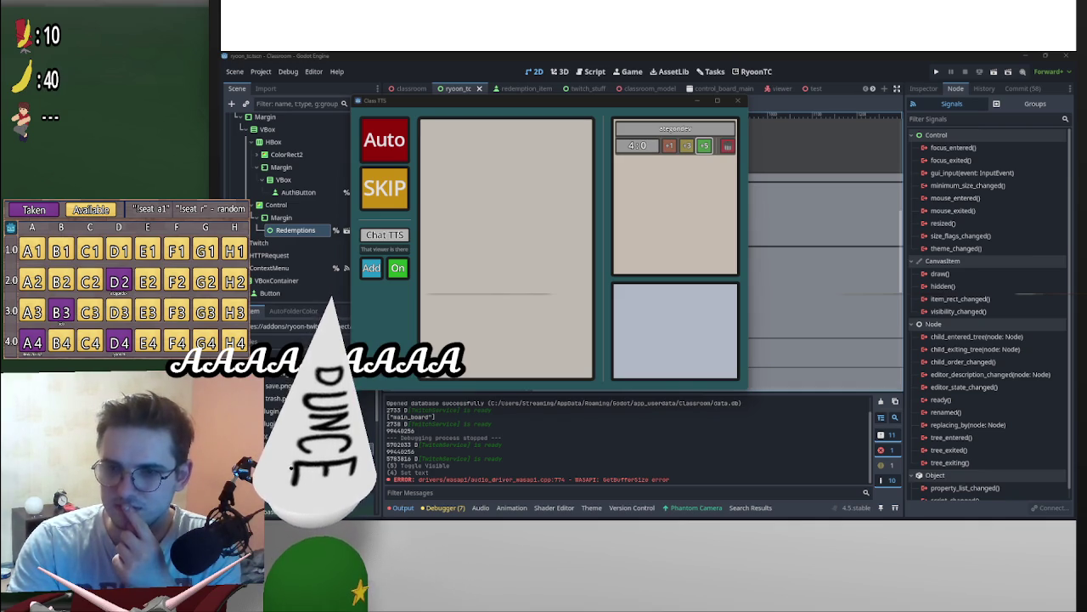
mouse_move(800, 503)
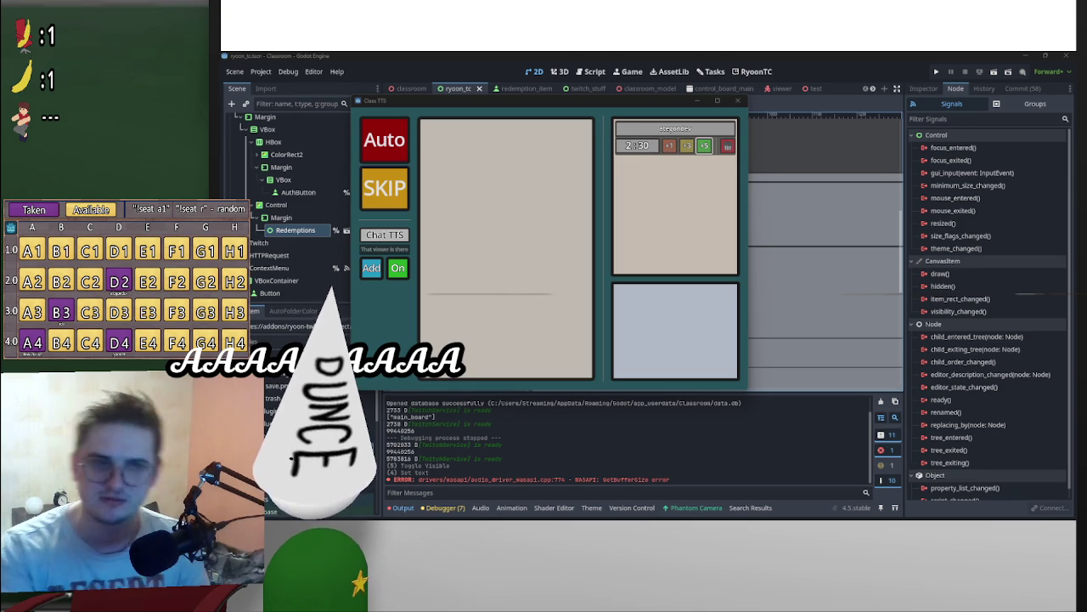
click(686, 146)
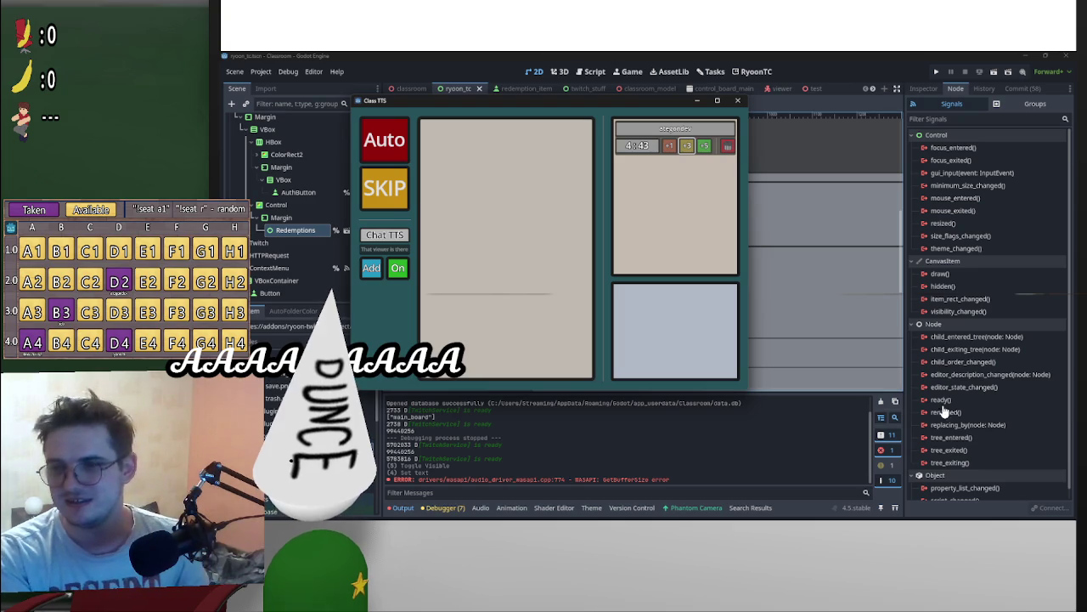
click(825, 423)
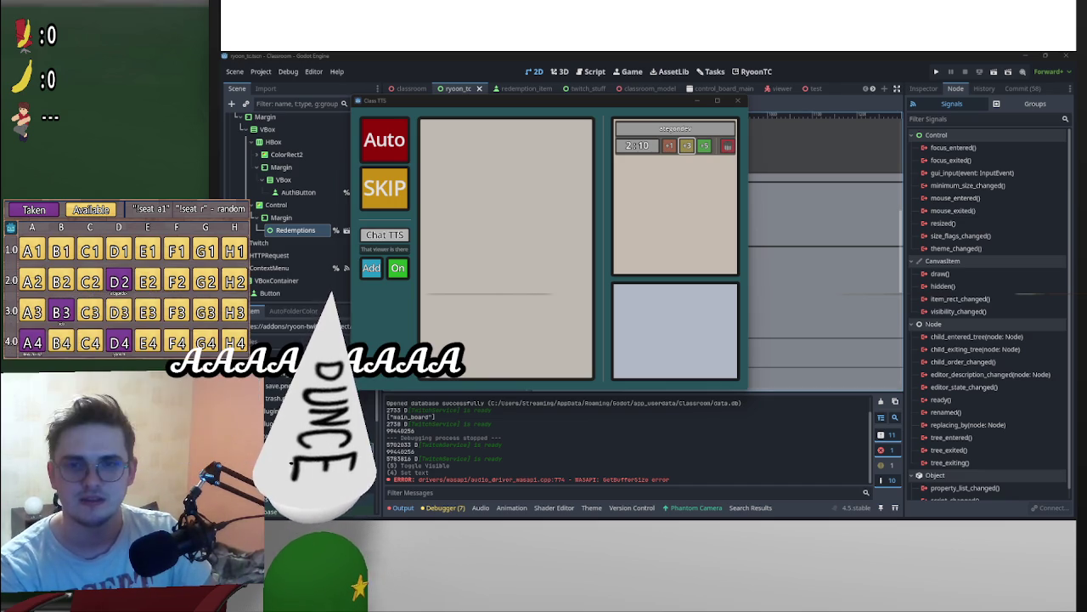
key(alt+Tab)
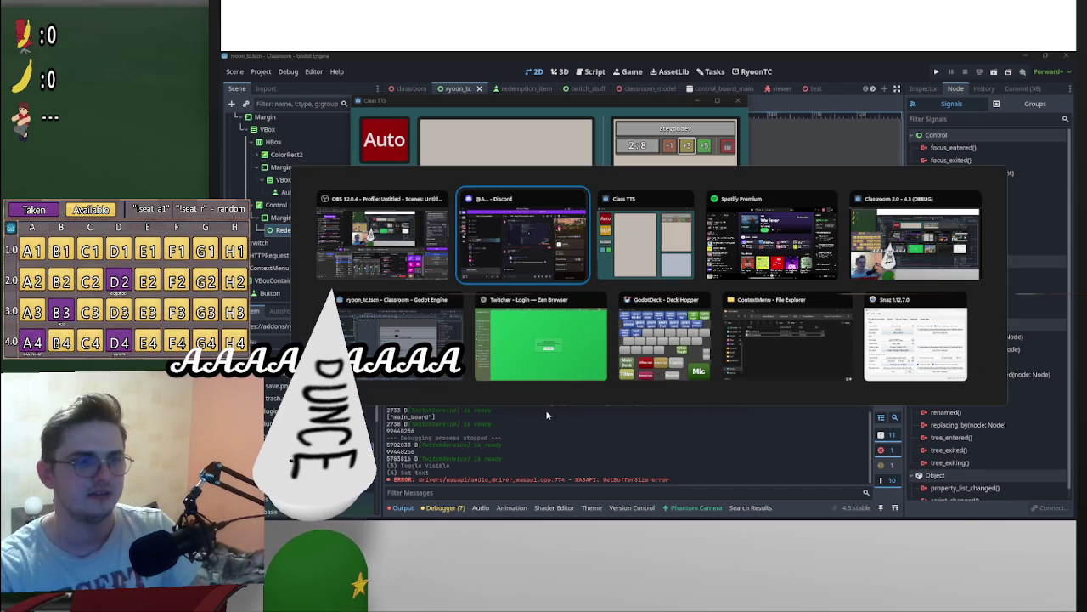
key(Tab)
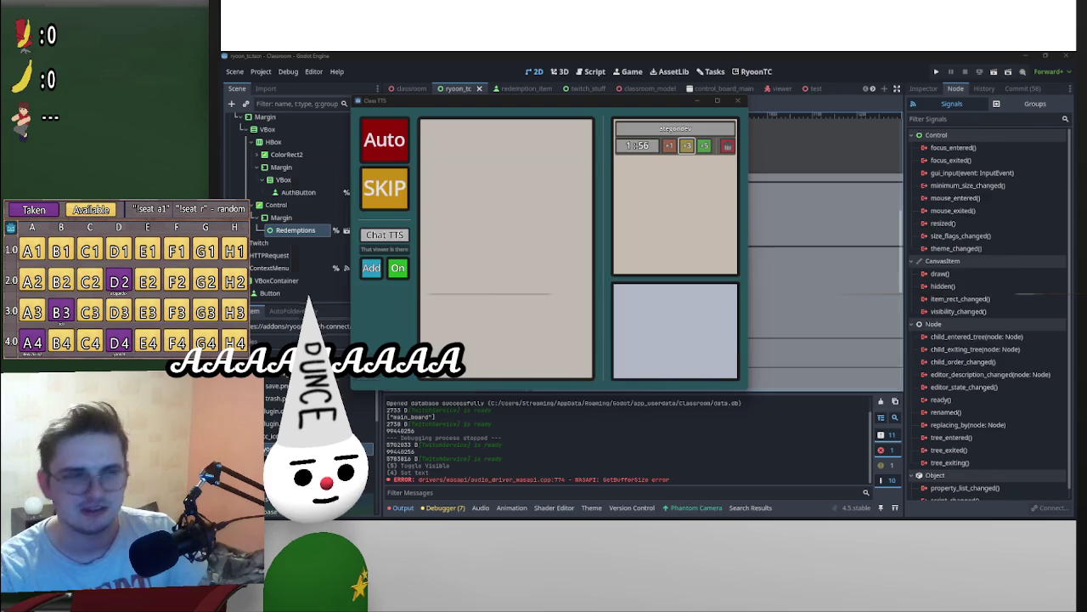
Step: Bring Spotify's Liked Songs to the front and select track 422
key(alt+Tab)
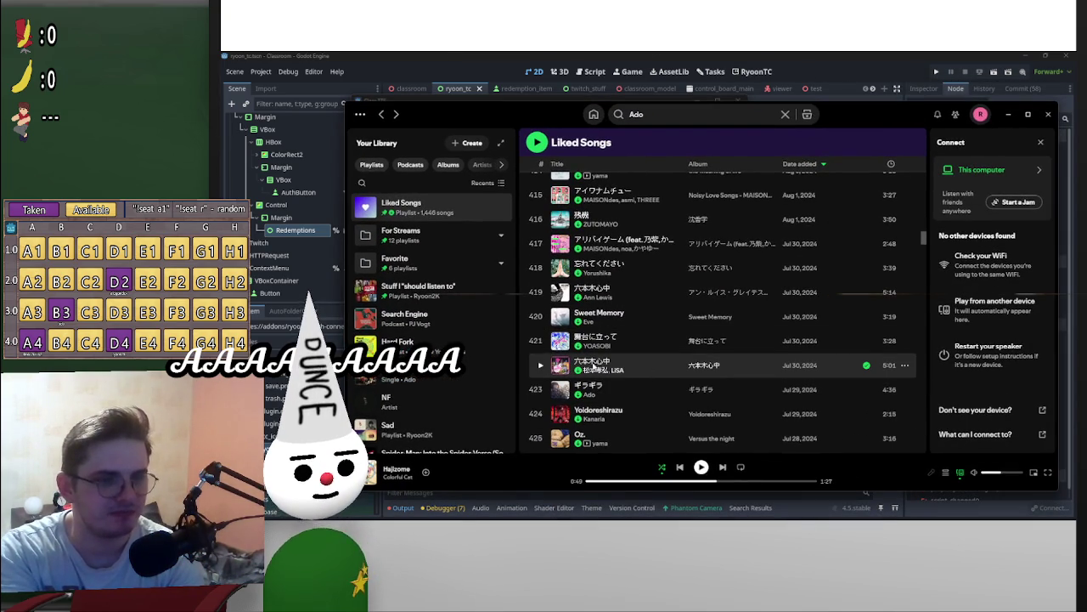
click(666, 367)
Step: Play track 422, 六本木心中, from its beginning, then close the Spotify window
double_click(563, 373)
click(538, 366)
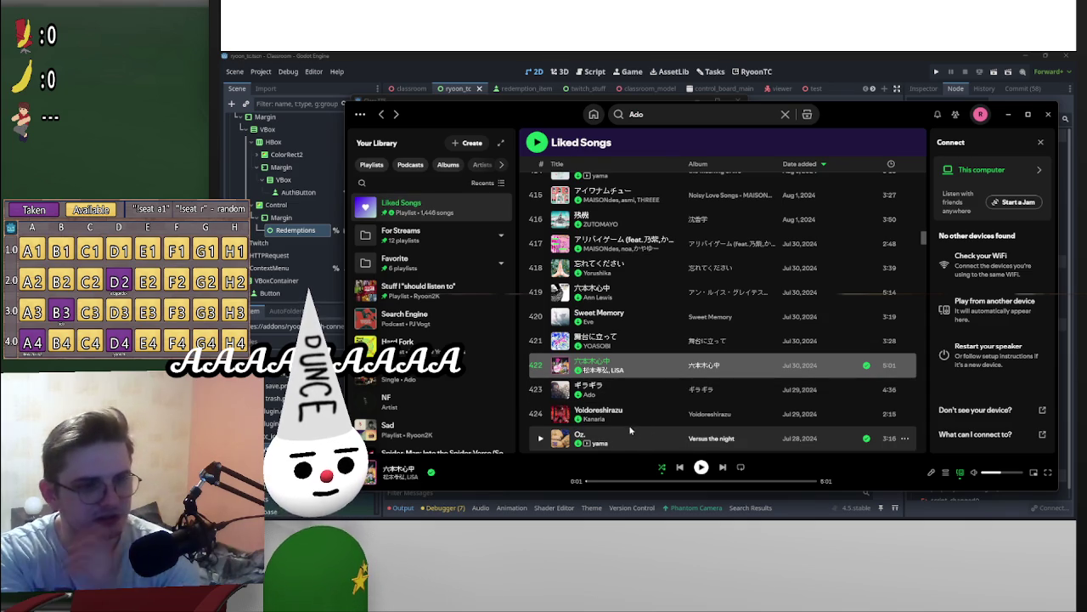
right_click(637, 355)
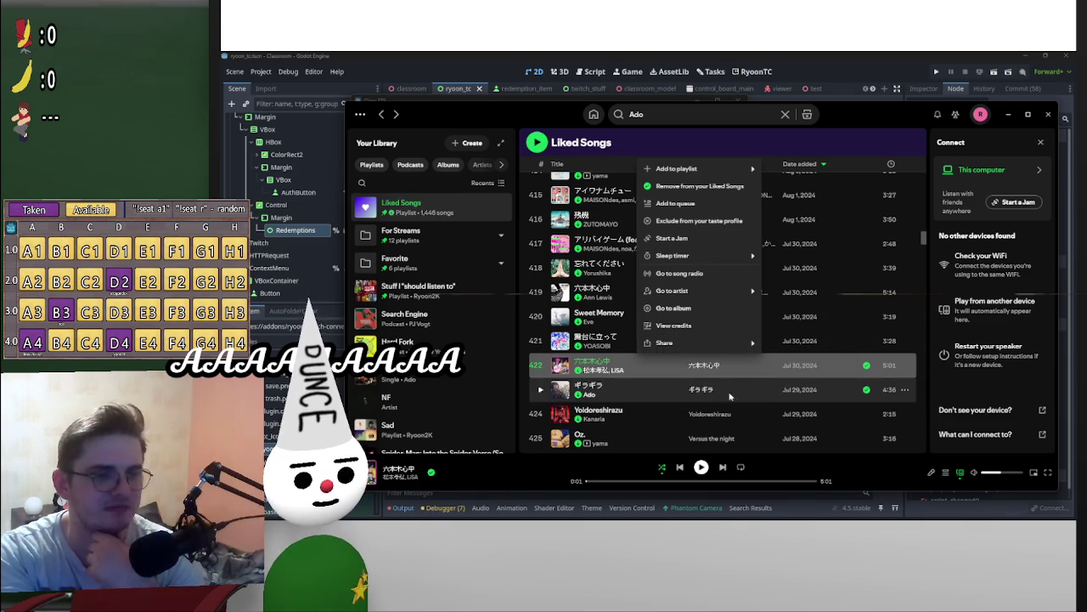
click(858, 465)
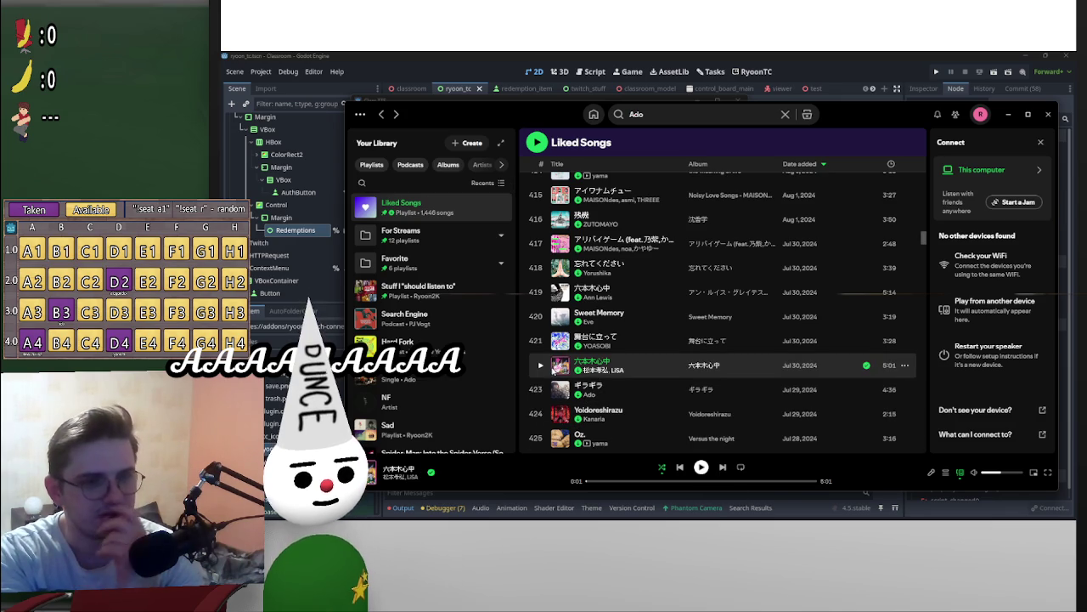
click(680, 467)
click(701, 467)
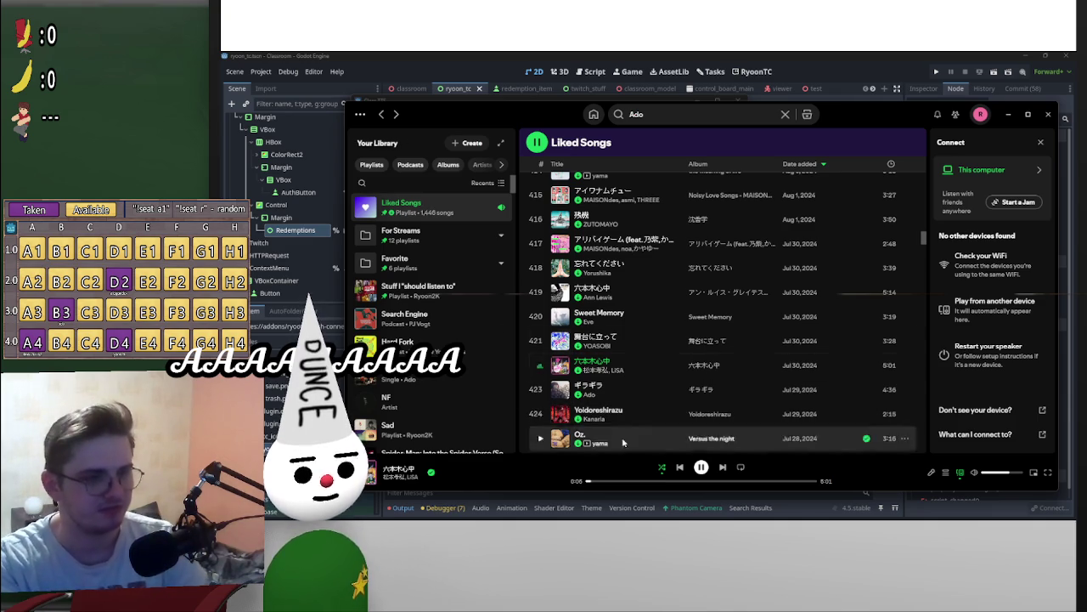
drag(924, 236, 926, 148)
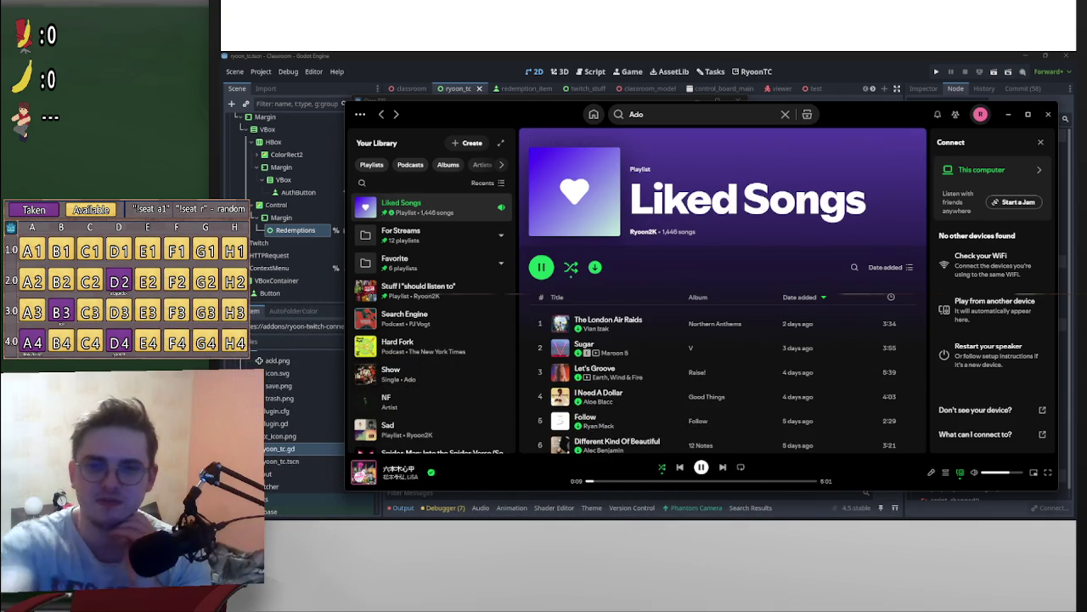
click(1049, 114)
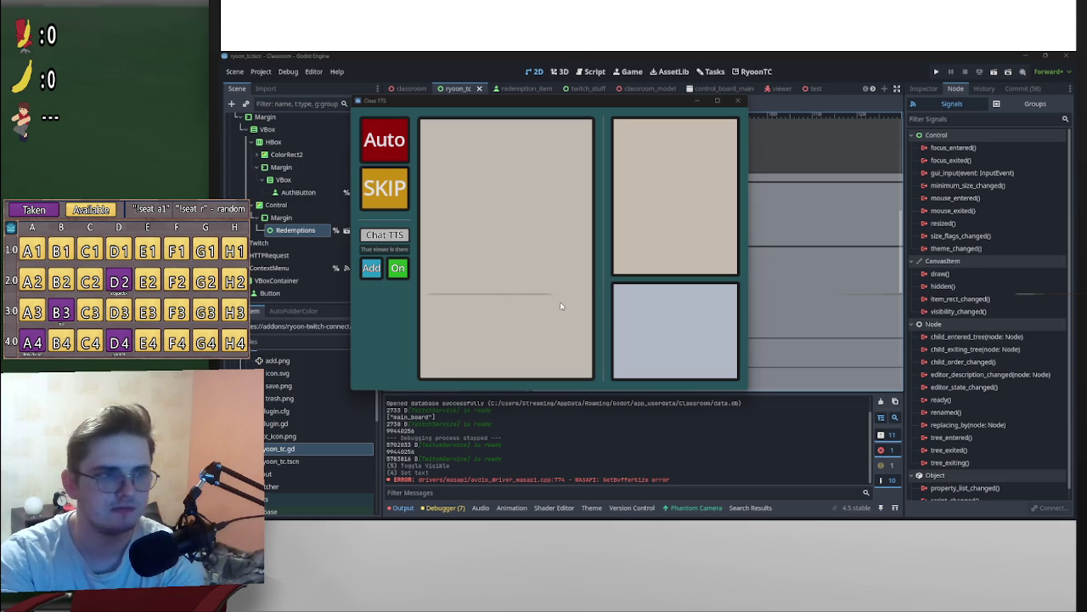
Step: Minimize the running game window and return to the editor
click(697, 100)
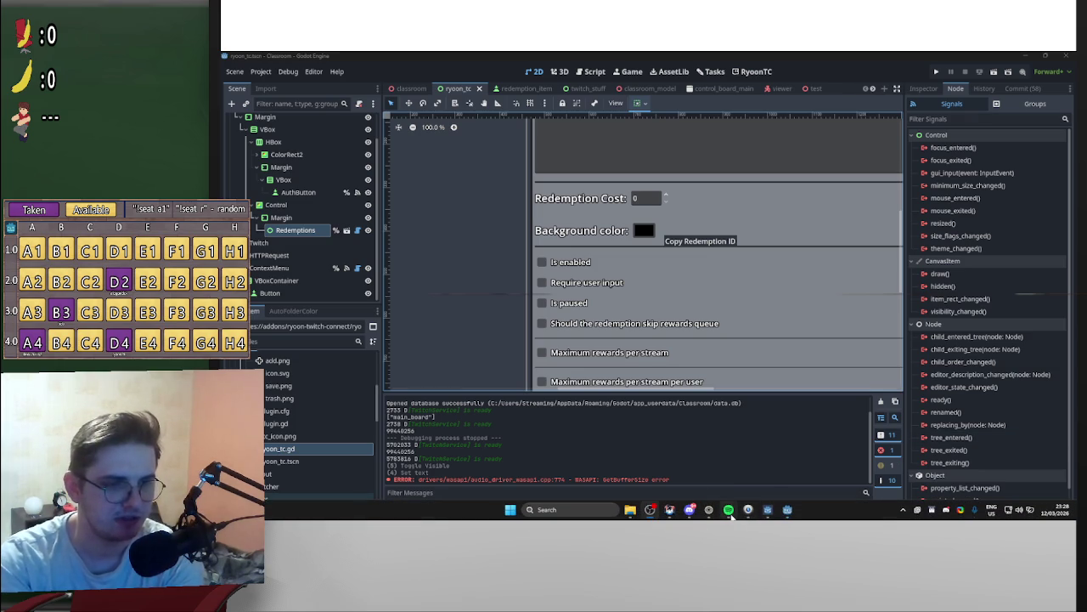
mouse_move(730, 512)
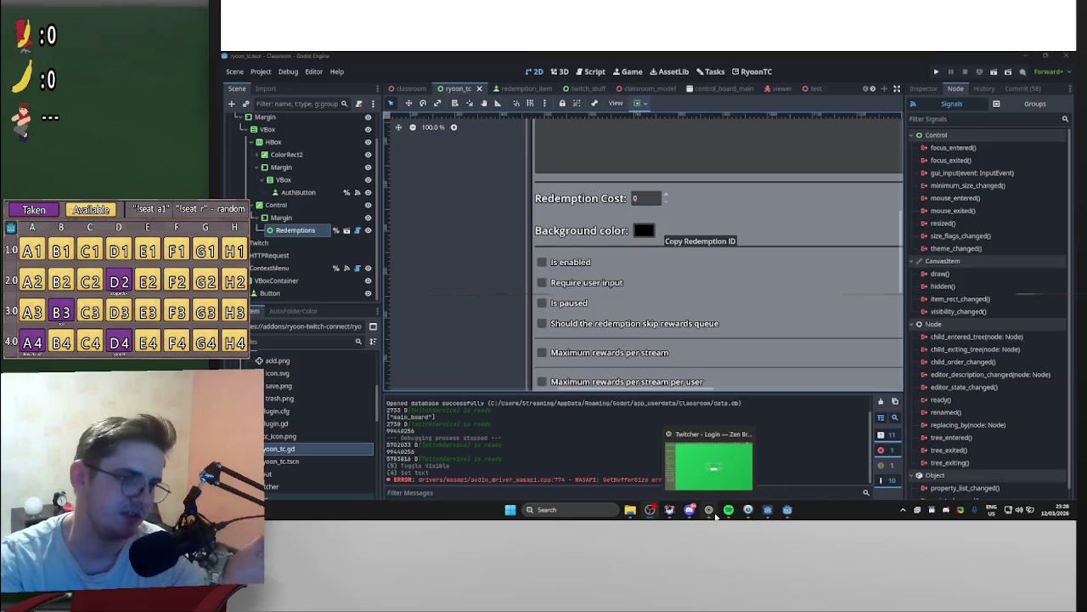
mouse_move(767, 510)
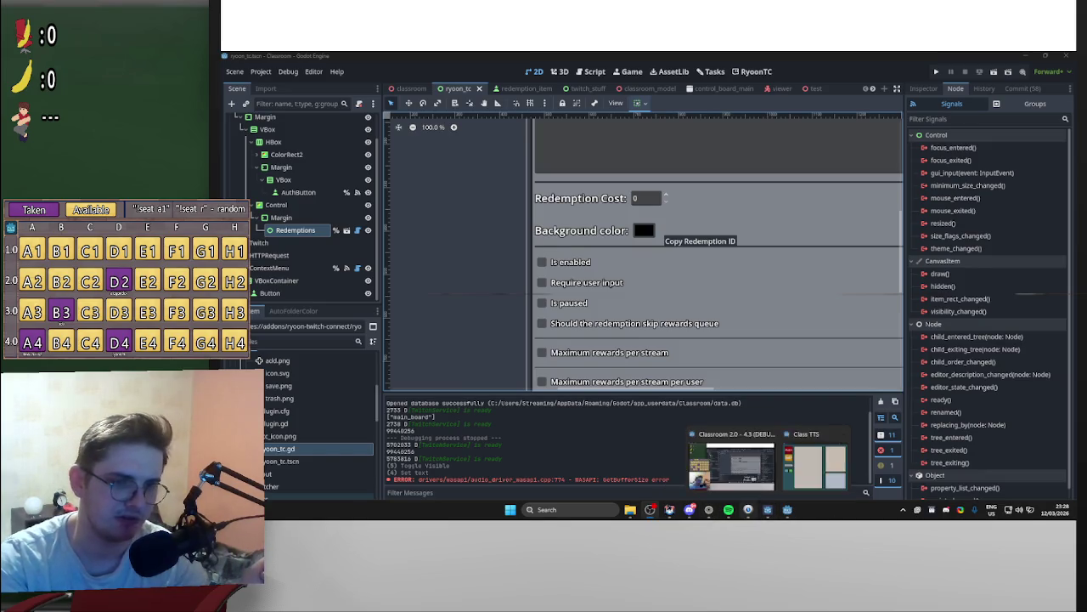
click(741, 481)
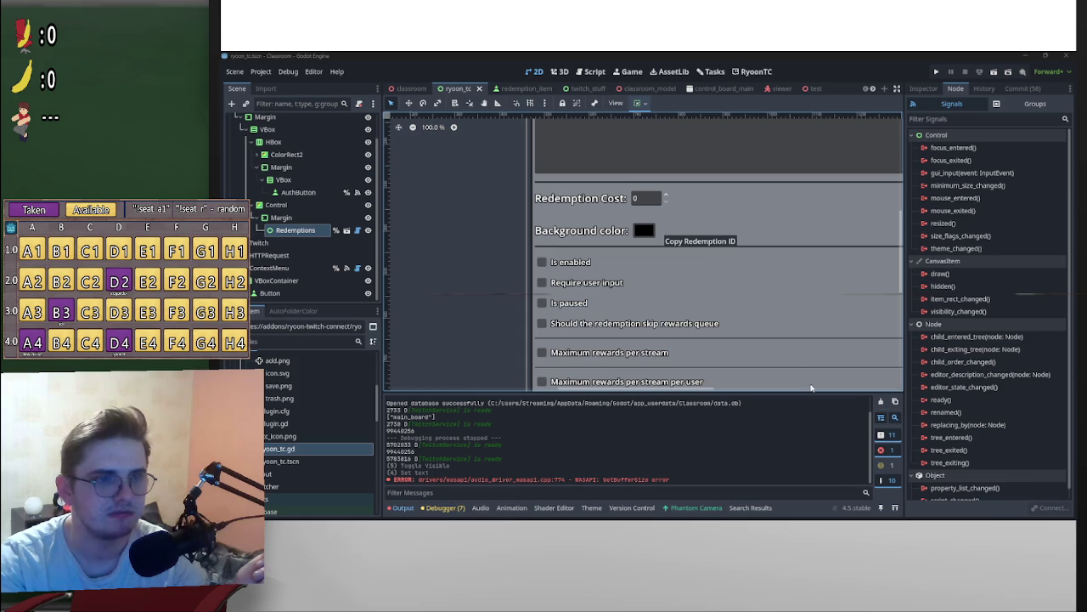
Step: Restore Class TTS, add a new viewer entry, then minimize it and show the desktop
mouse_move(813, 507)
mouse_move(768, 512)
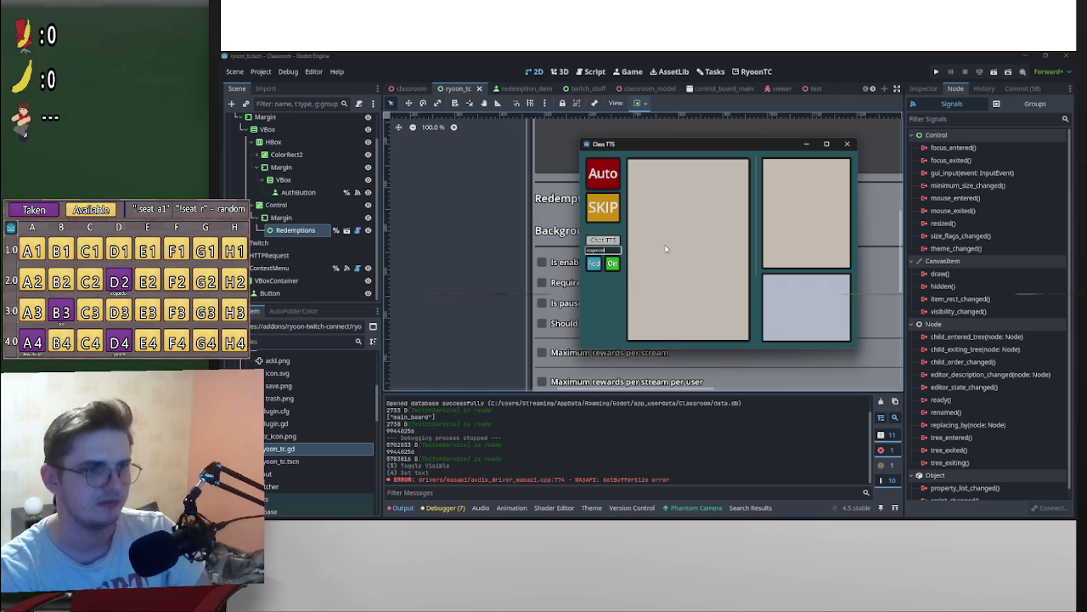
click(594, 264)
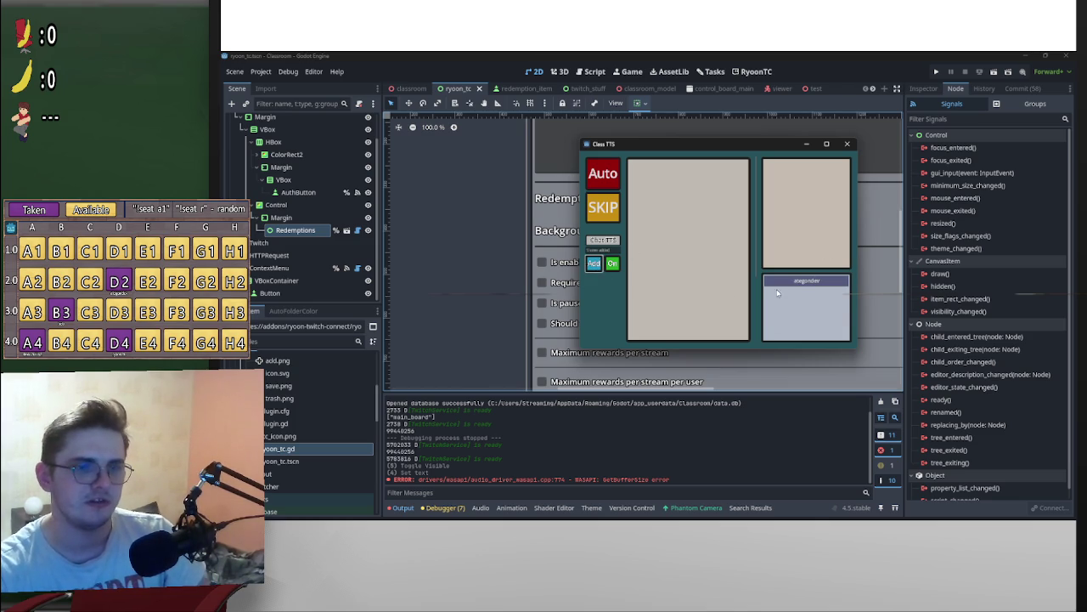
click(807, 147)
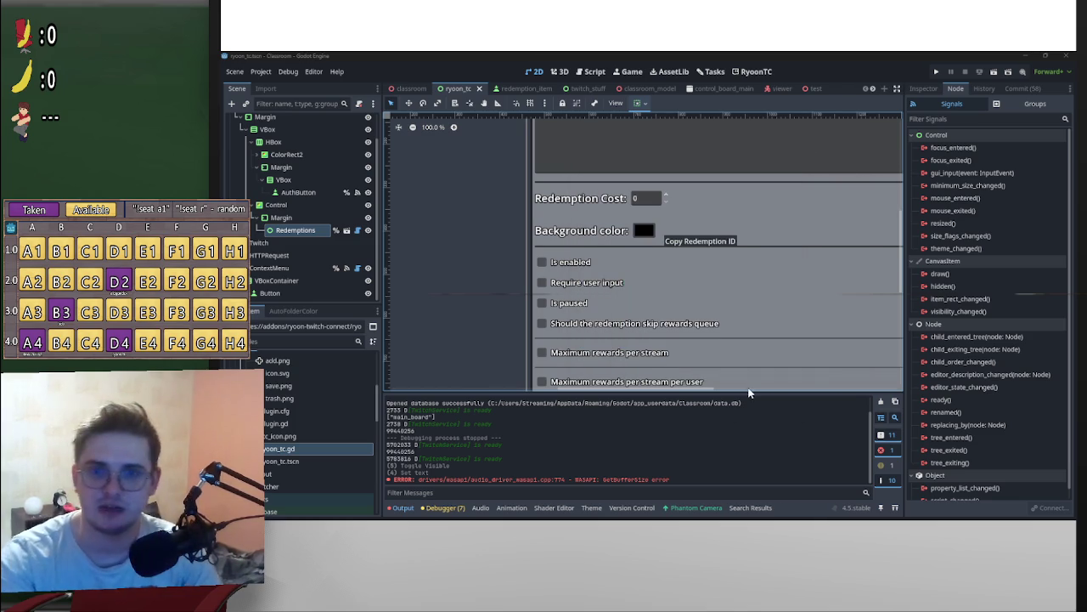
key(alt+Tab)
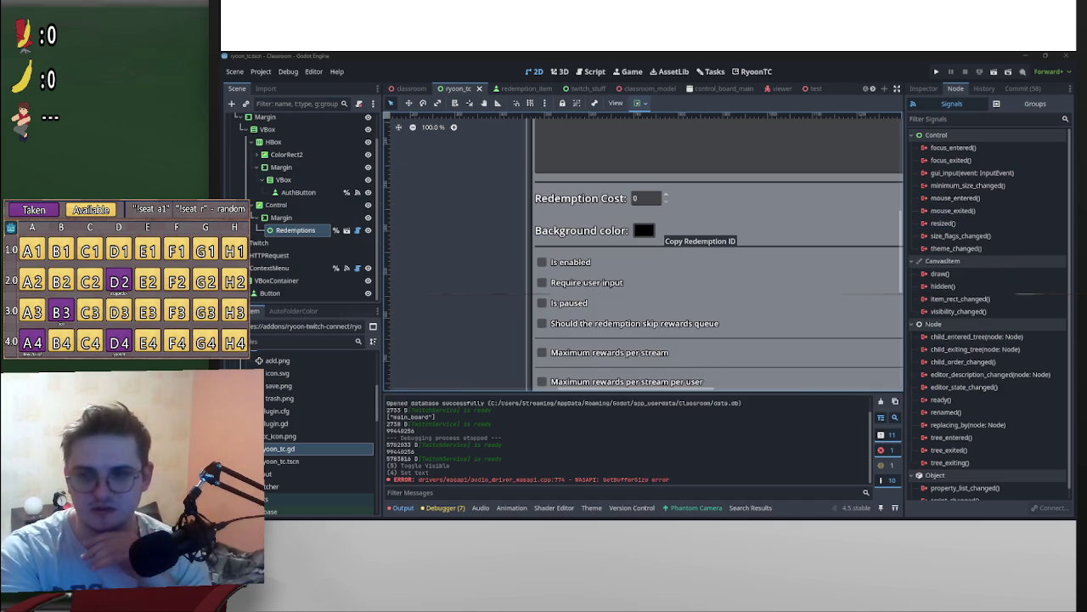
key(super+d)
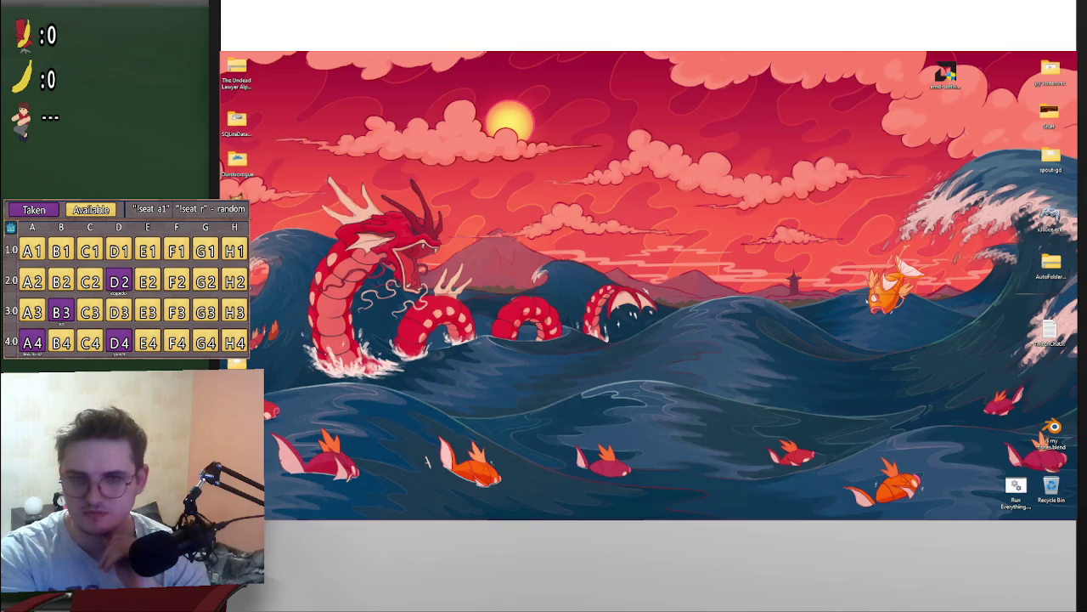
Step: Restore the Godot editor and drag the Discord window in over it
key(super+d)
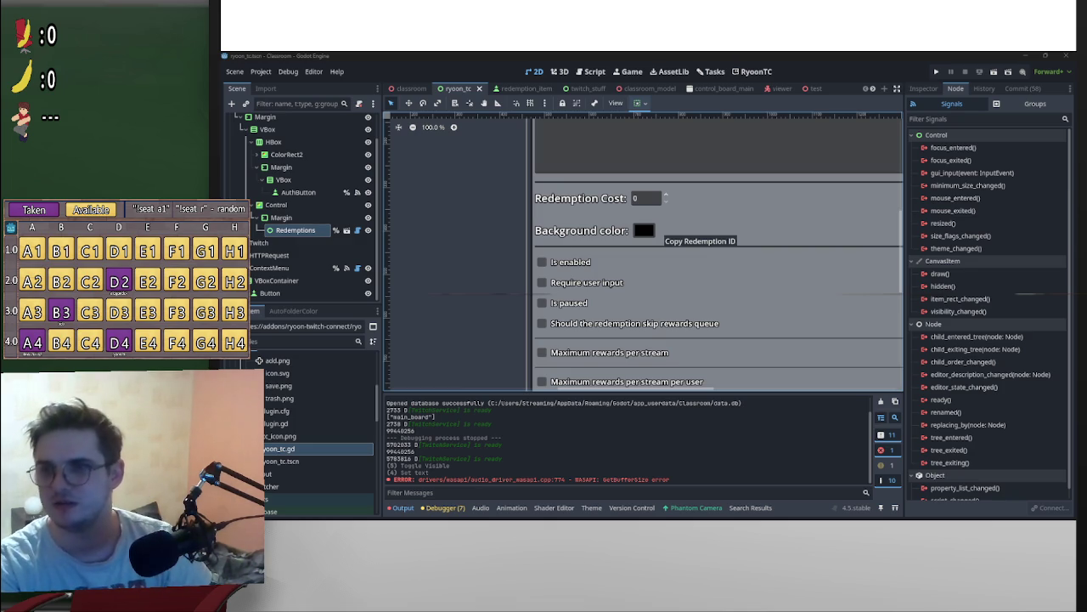
drag(1079, 111, 706, 67)
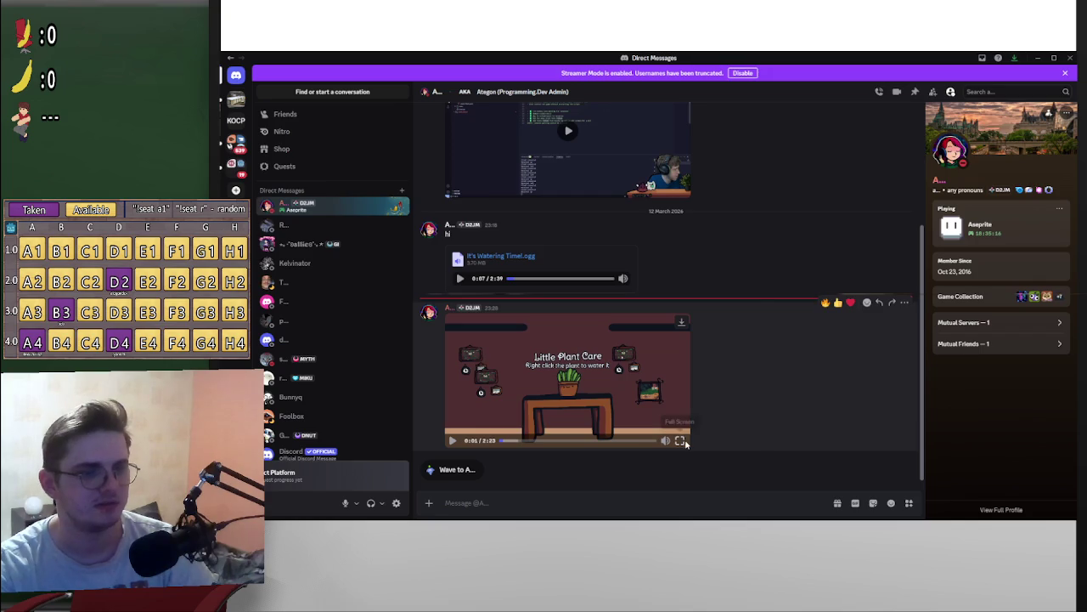
Step: Maximize Discord and rewind the full-screen Little Plant Care video to an earlier moment
click(687, 445)
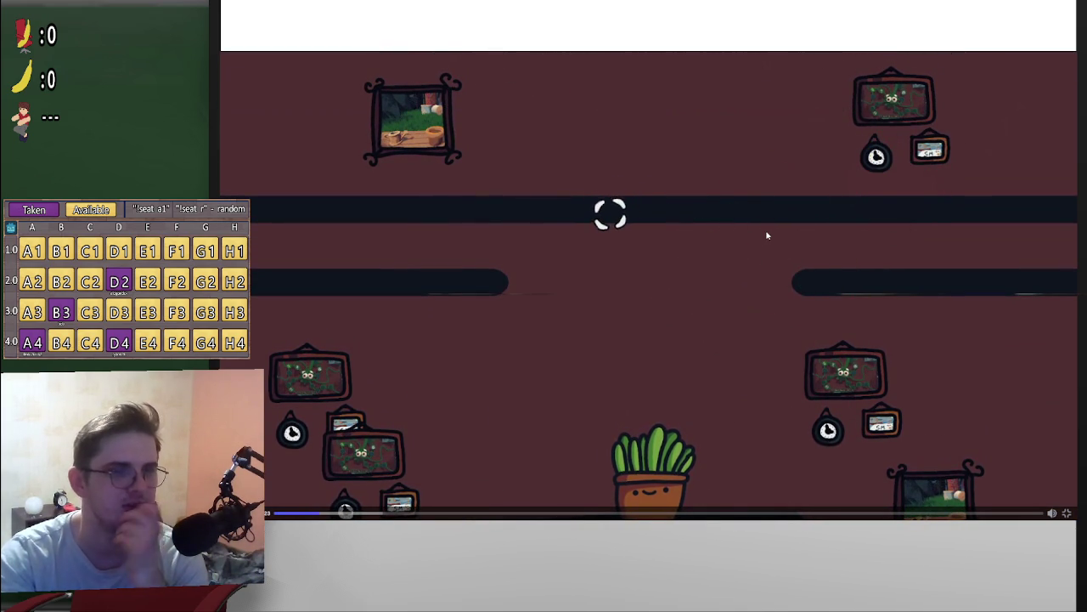
click(498, 449)
click(293, 514)
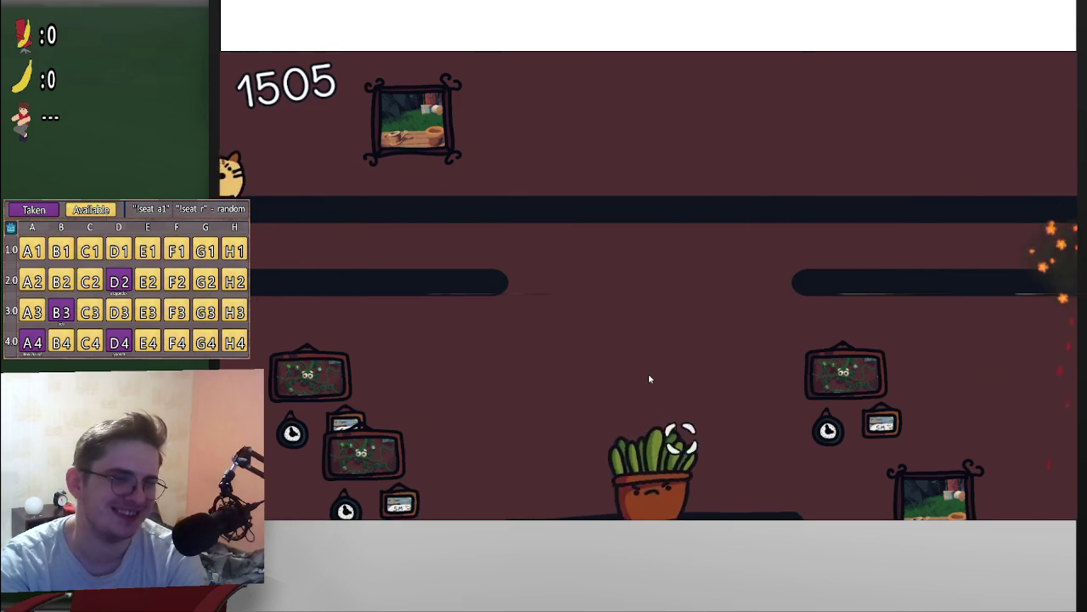
mouse_move(668, 374)
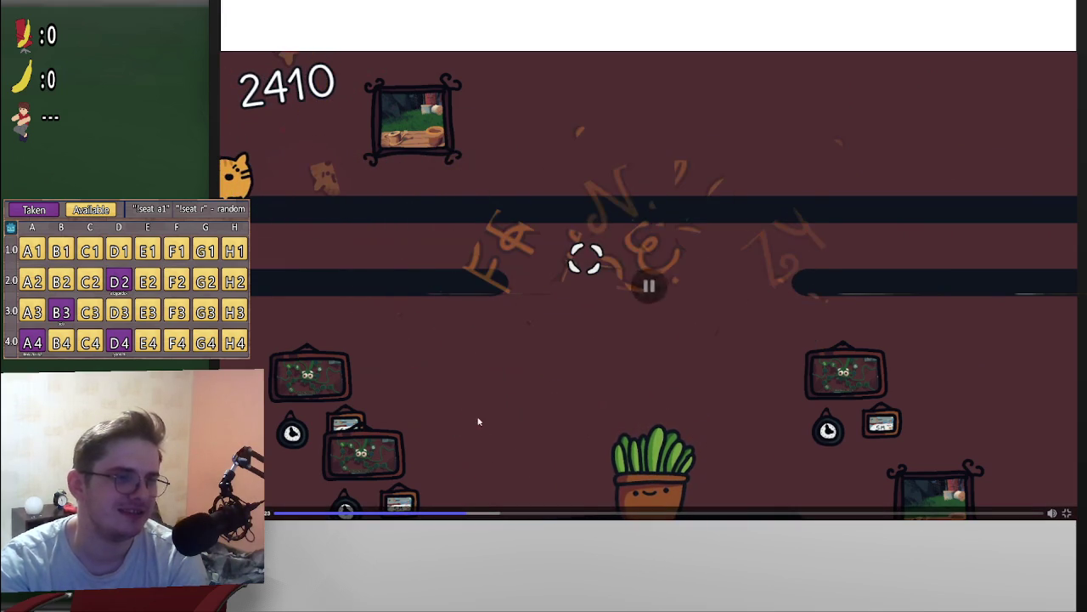
Step: Pause and resume the gameplay clip several times while watching it
click(610, 365)
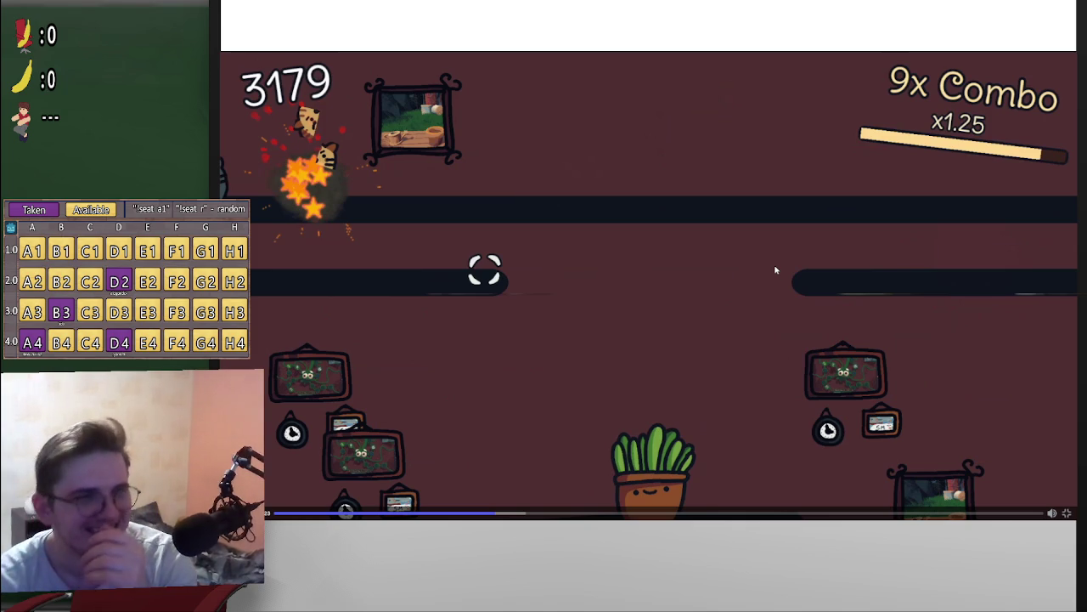
click(826, 243)
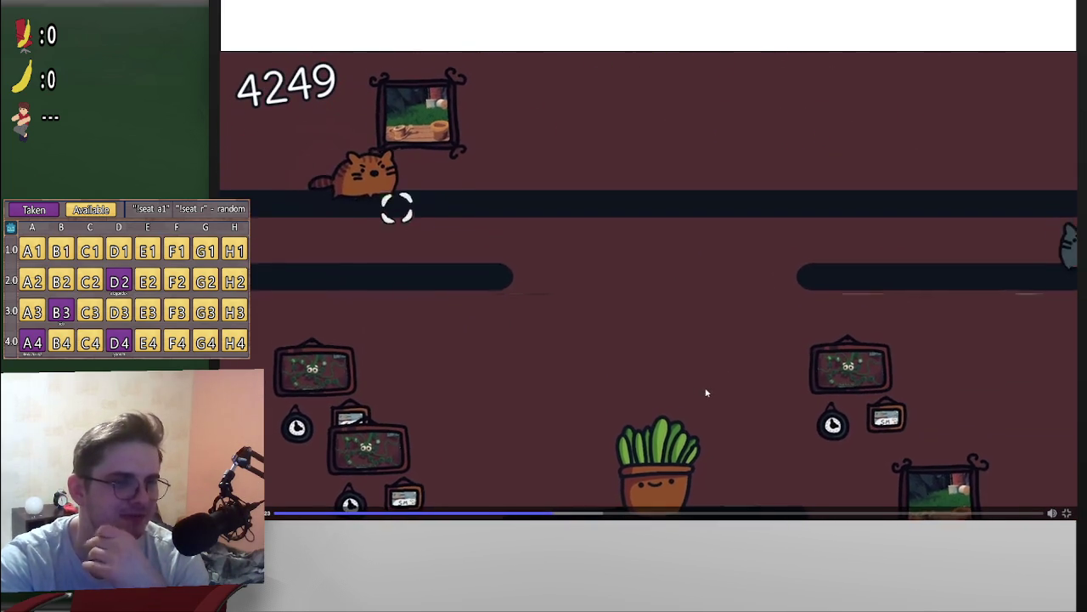
click(649, 355)
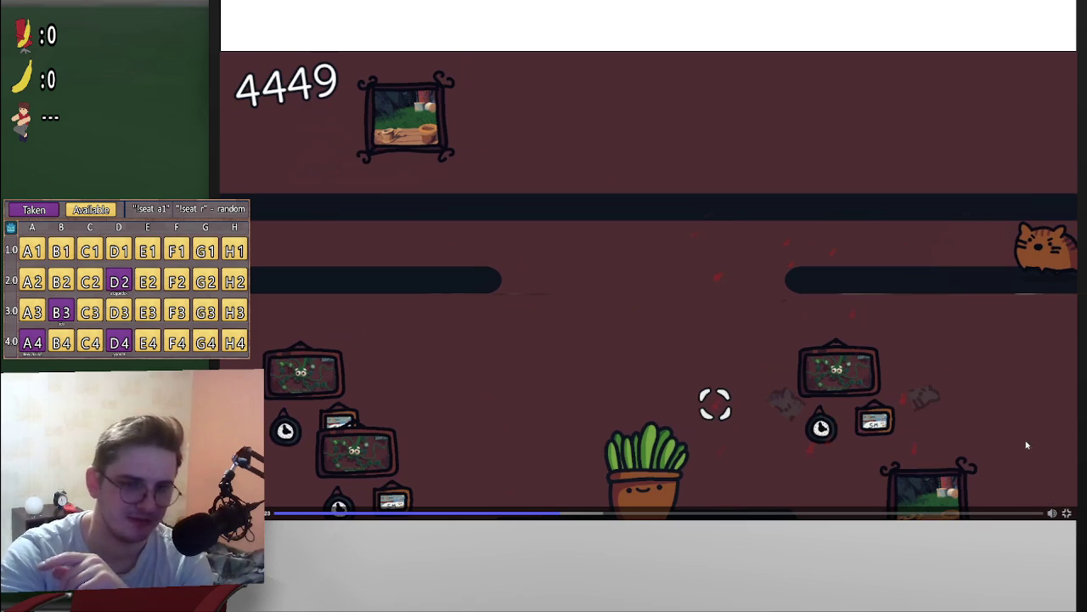
click(739, 297)
click(739, 297)
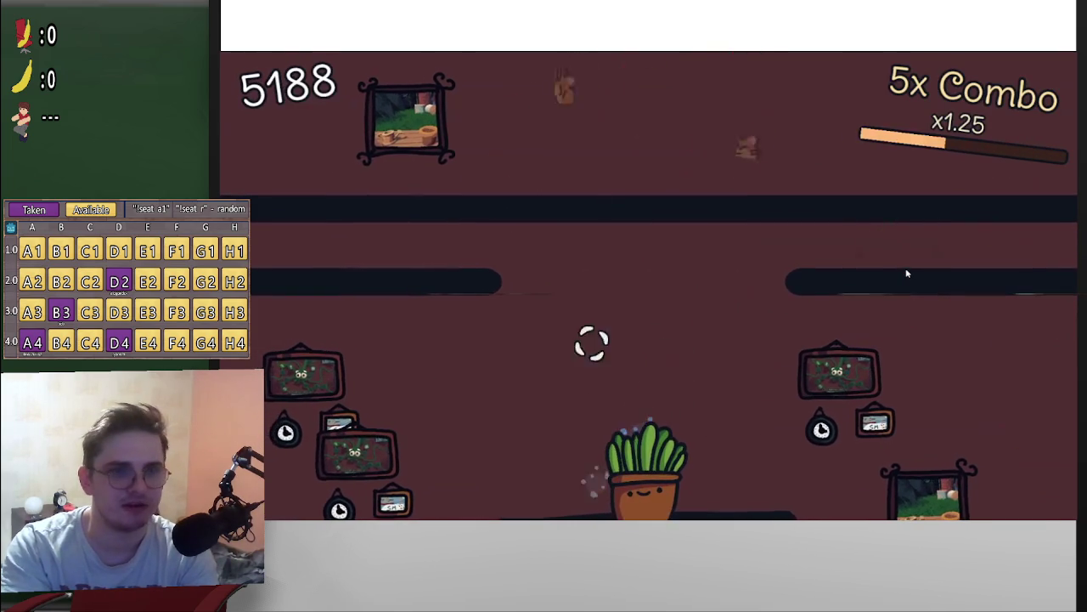
Step: Keep watching the clip to 1:07 of 2:23, then exit full screen to the chat
click(907, 273)
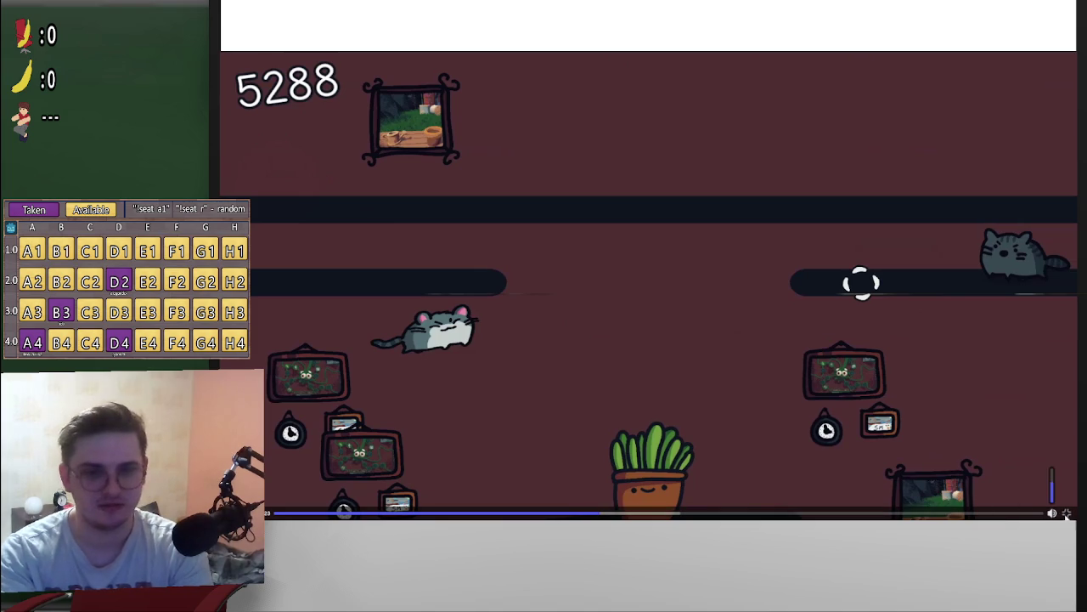
click(858, 467)
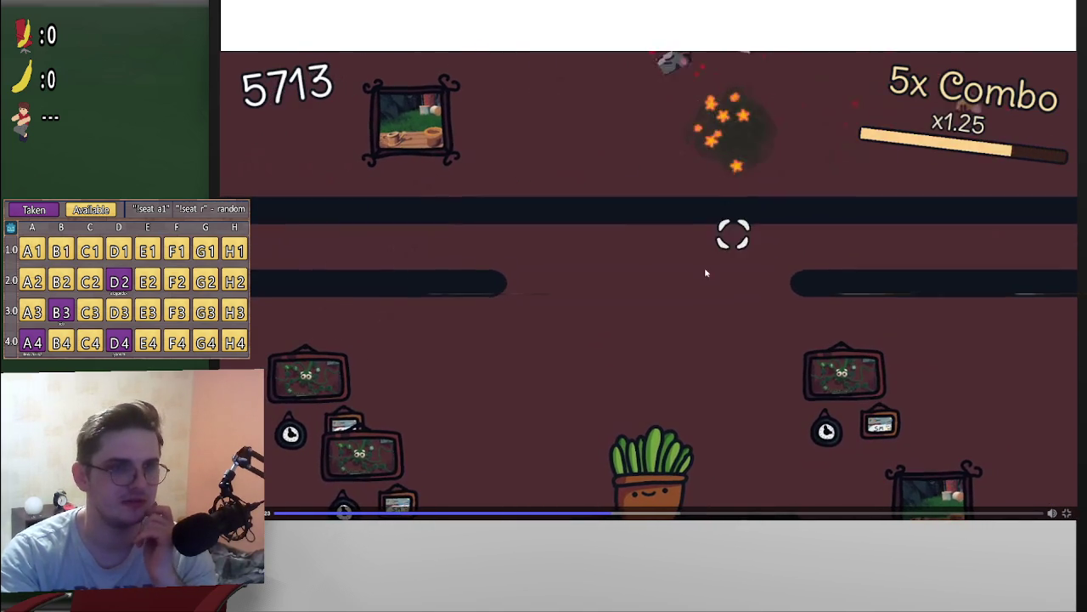
click(726, 307)
click(727, 308)
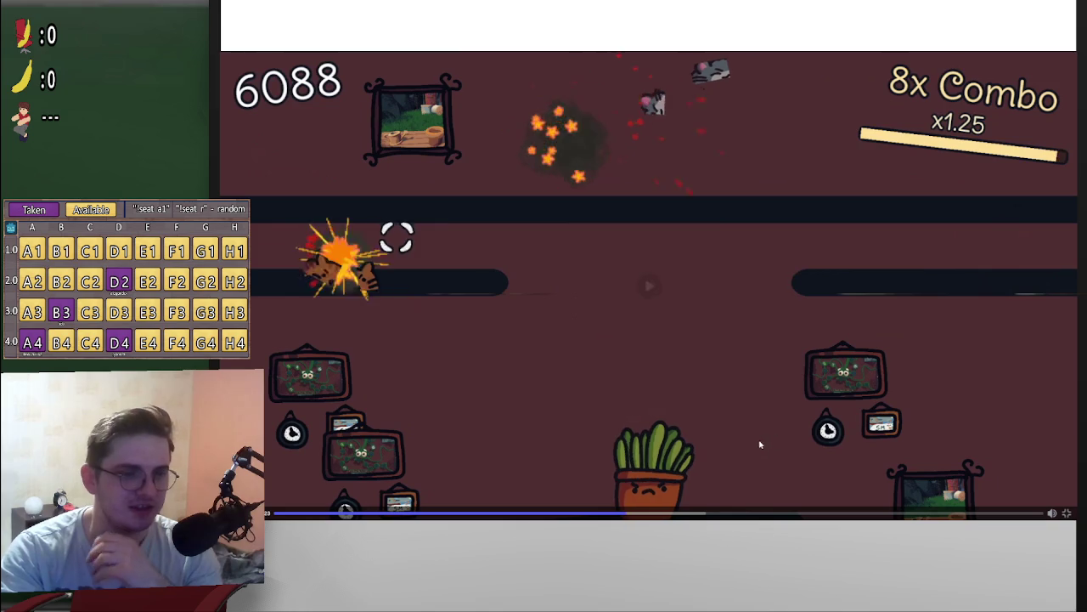
click(746, 420)
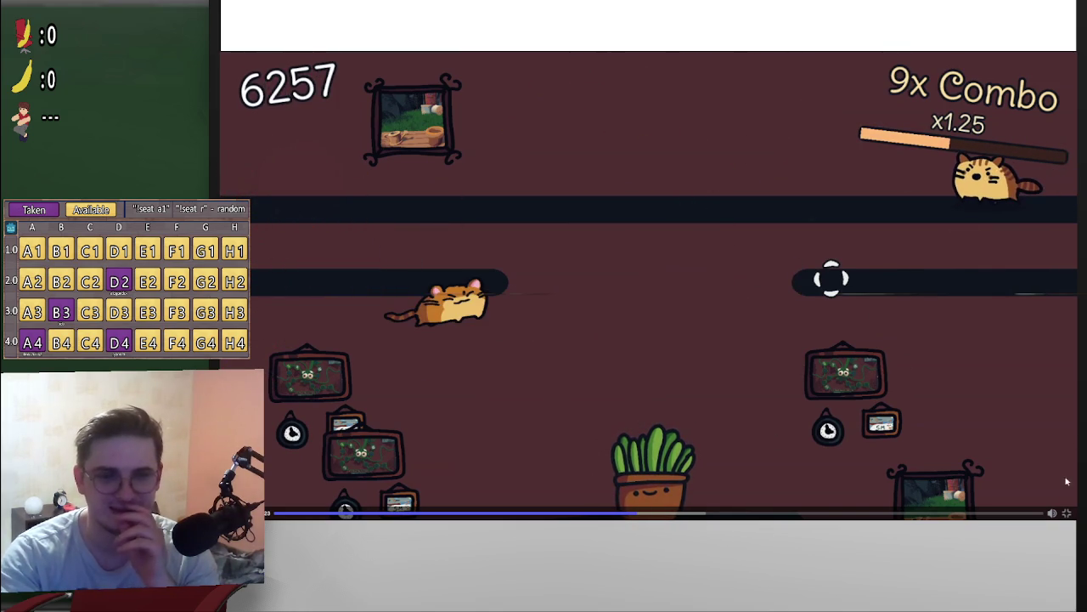
click(1067, 513)
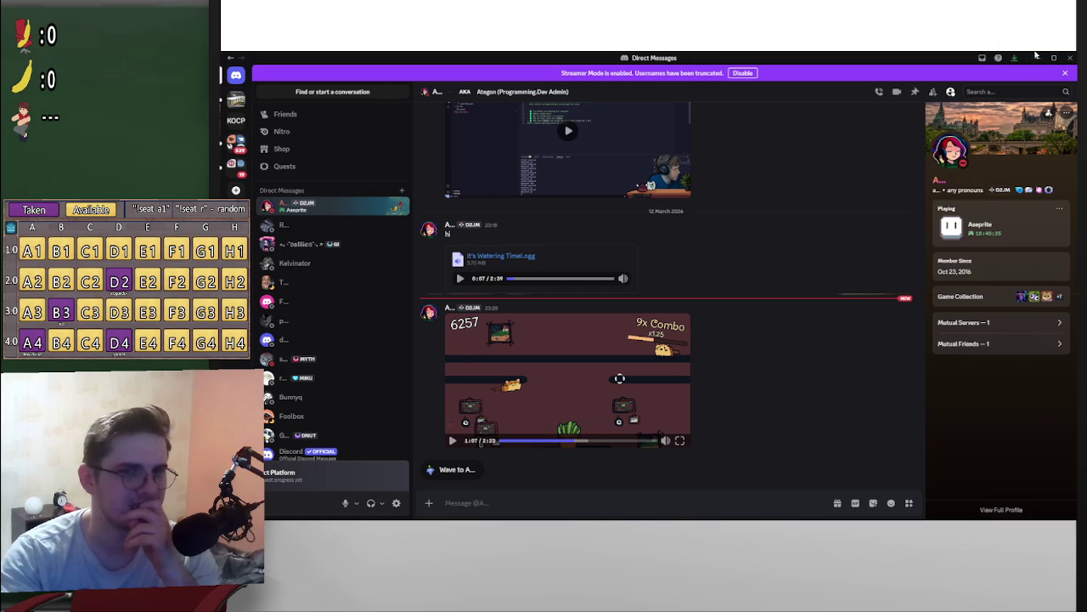
Step: Scroll the new cat game replies, rewatch the clip full screen, then switch back to Godot
scroll(924, 289, down, 1)
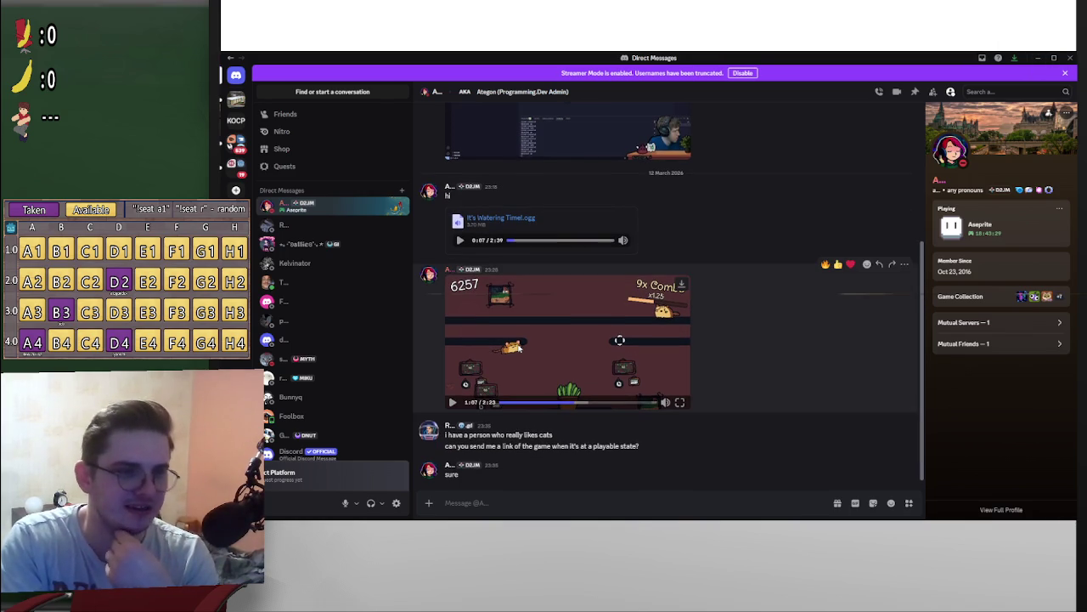
click(680, 403)
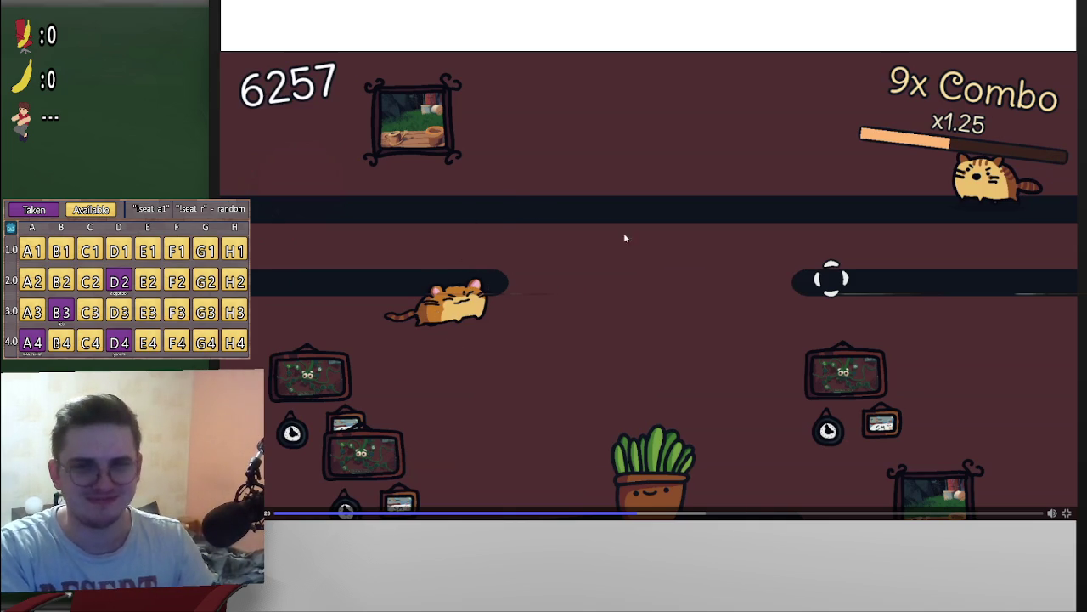
key(Escape)
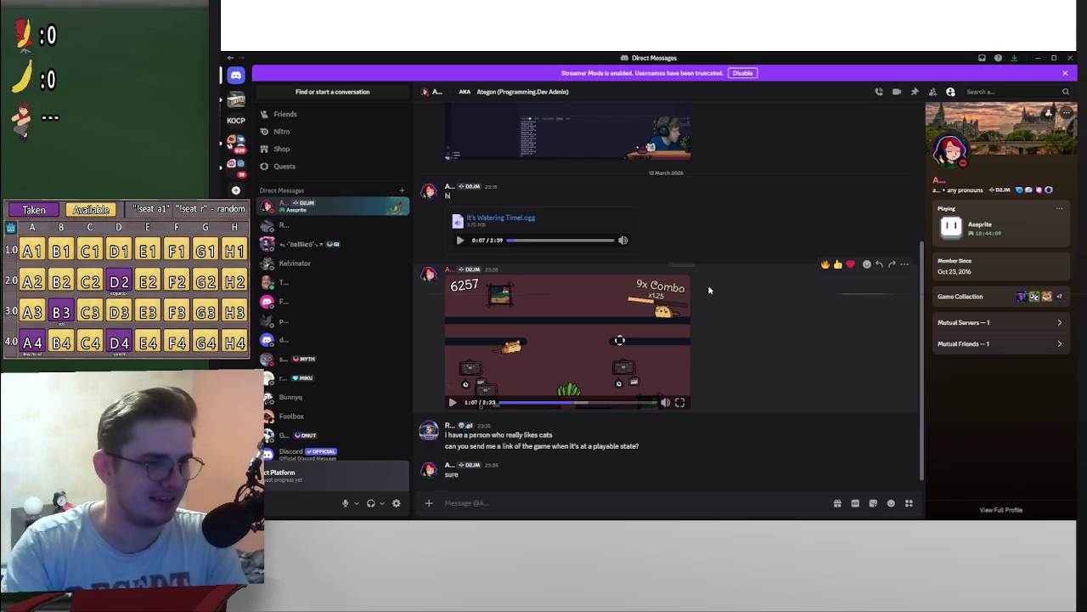
key(alt+Tab)
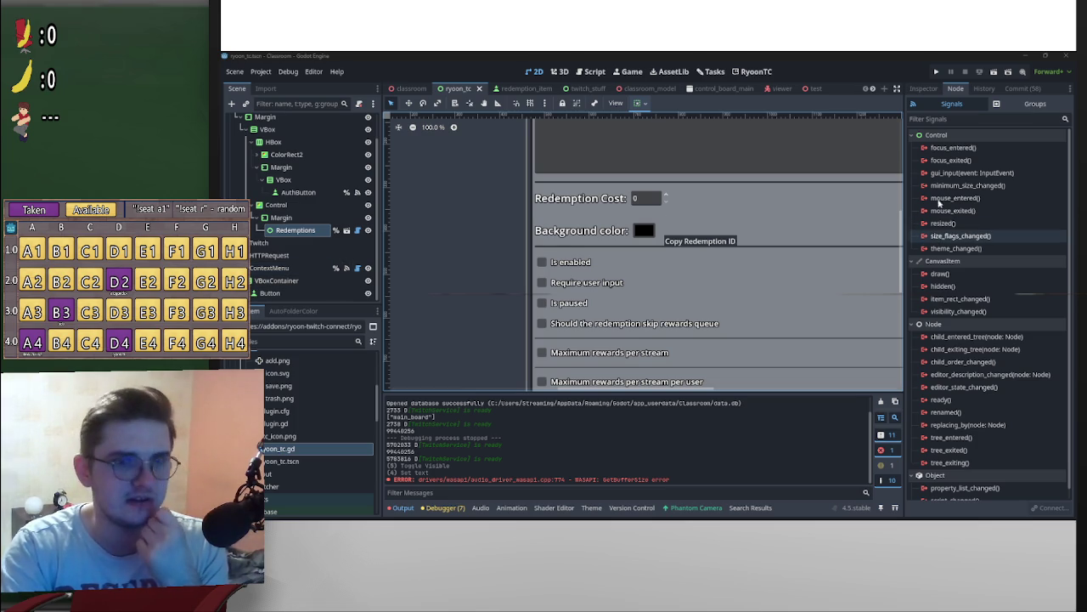
Step: Connect the ContextMenu node's mouse_exited signal to a new handler on ContextMenu
click(977, 221)
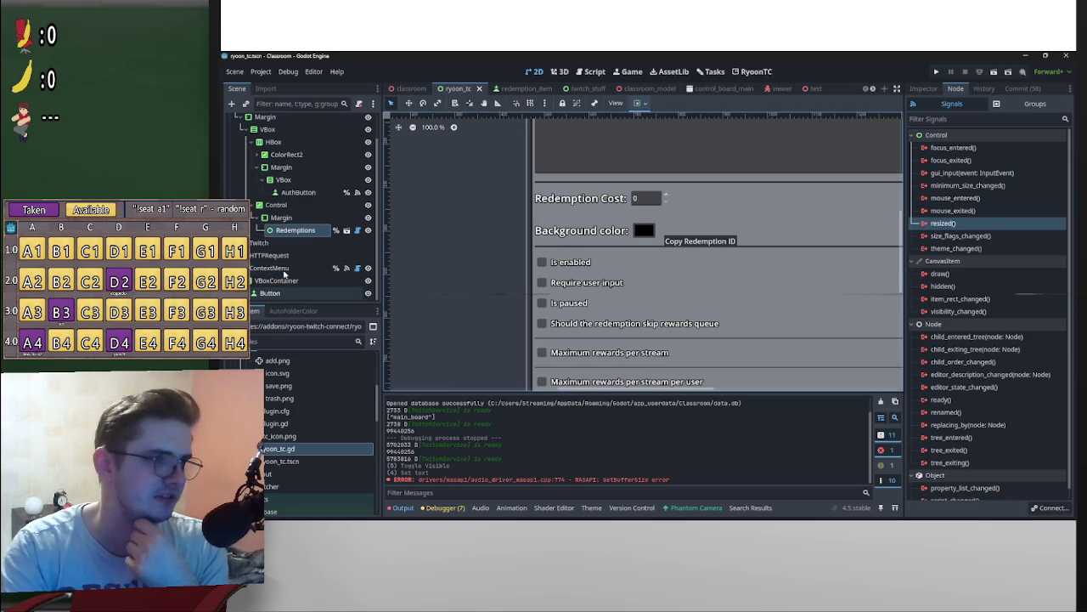
click(270, 268)
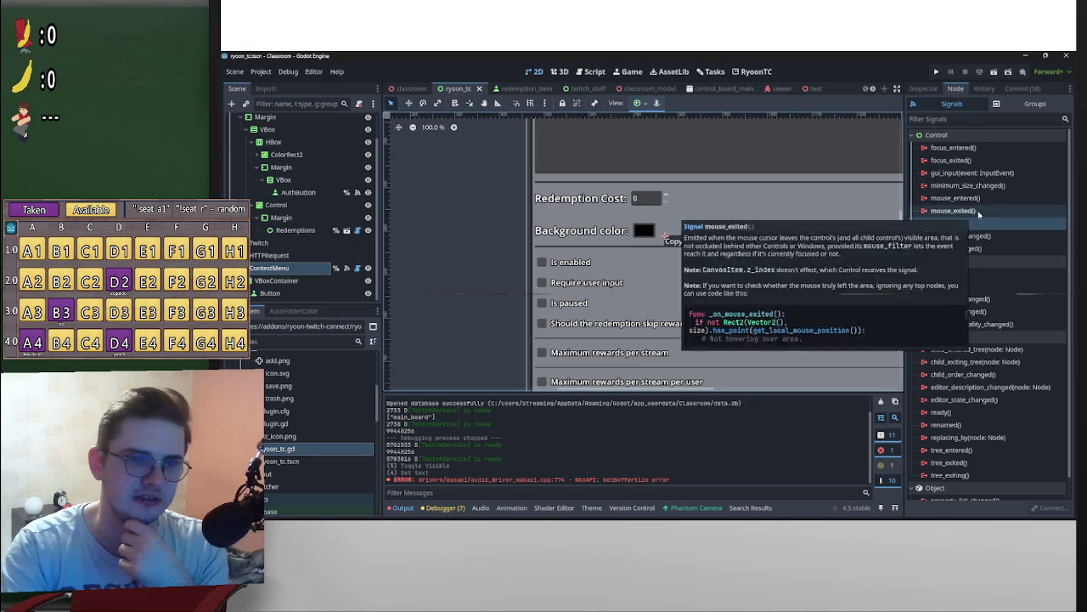
double_click(954, 209)
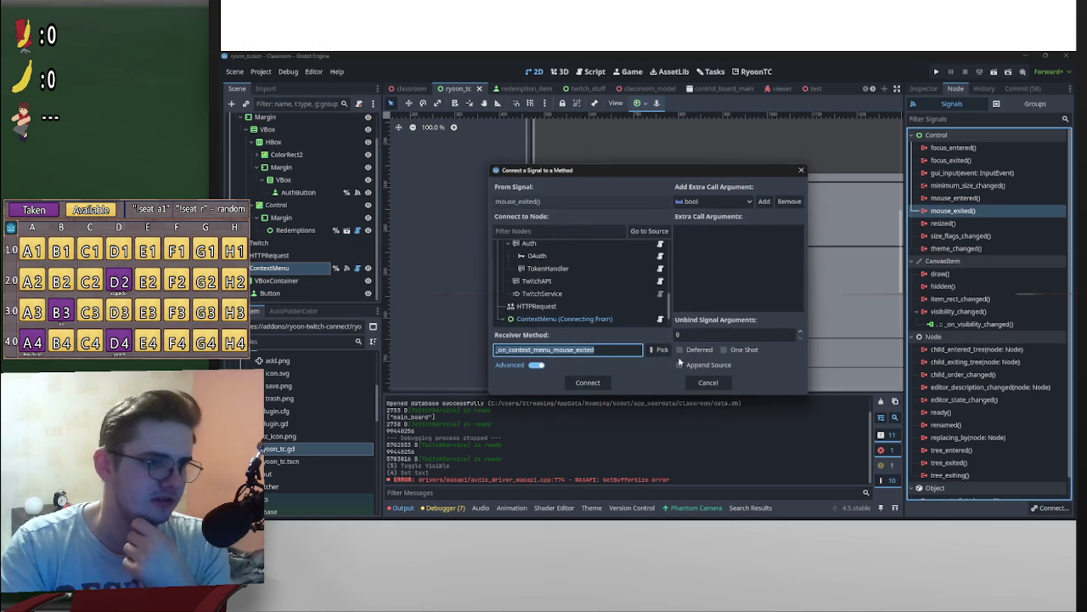
click(565, 319)
key(Return)
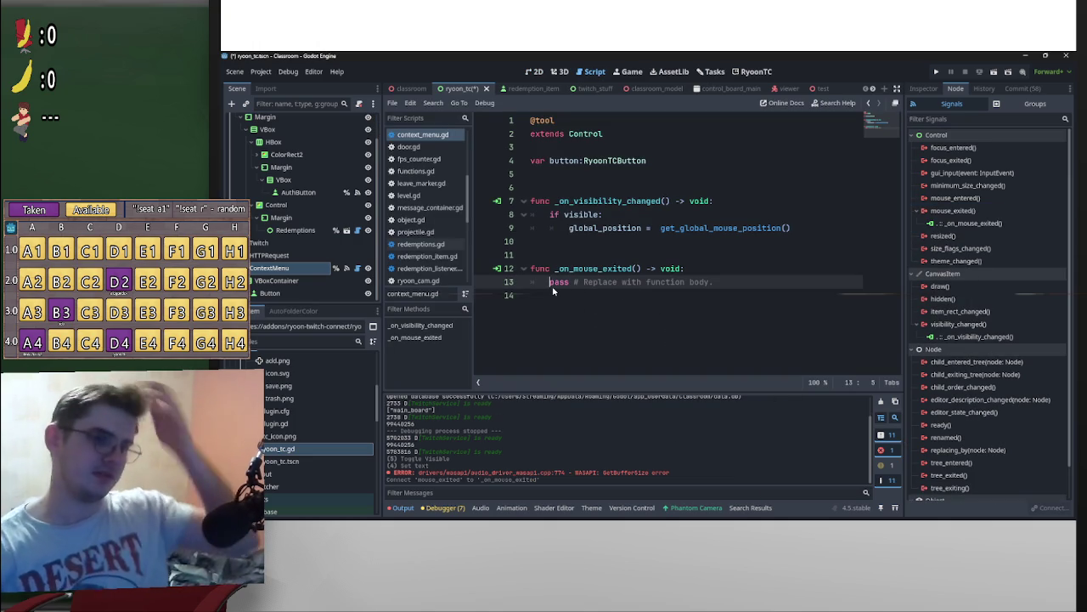
Step: Write 'visible = false' in the _on_mouse_exited handler and save the script
key(Return)
key(Up)
text(visi)
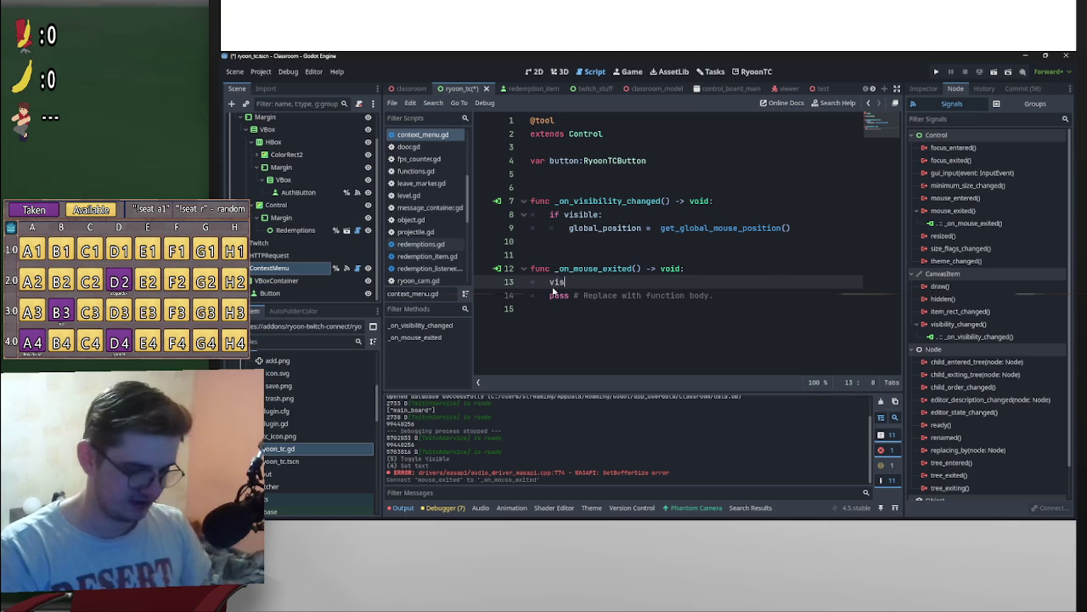
key(Down)
key(Down)
key(Return)
text(= fal)
key(Return)
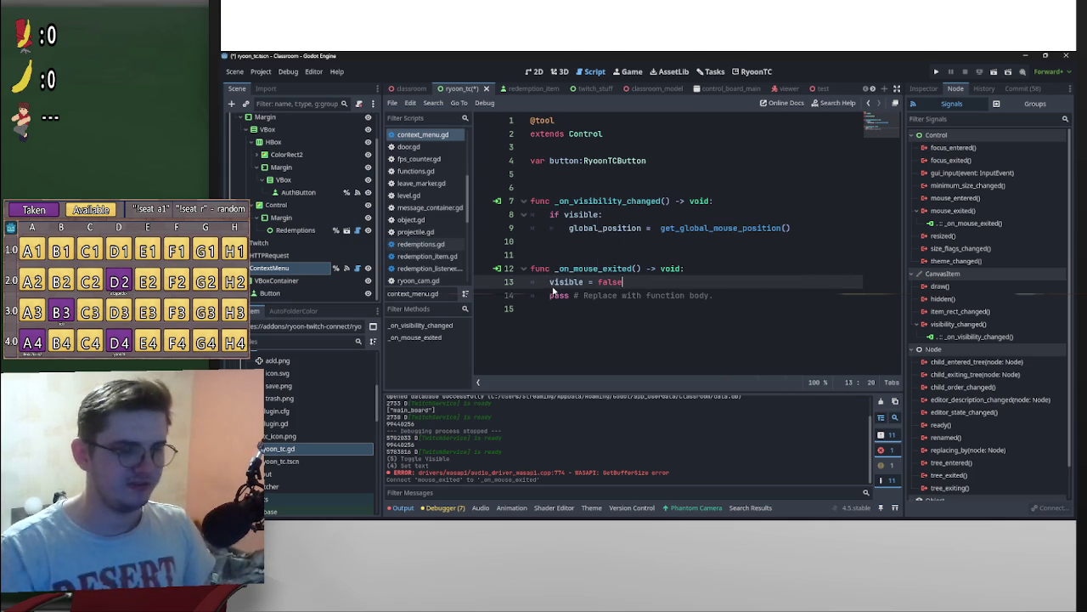
click(553, 282)
key(ctrl+s)
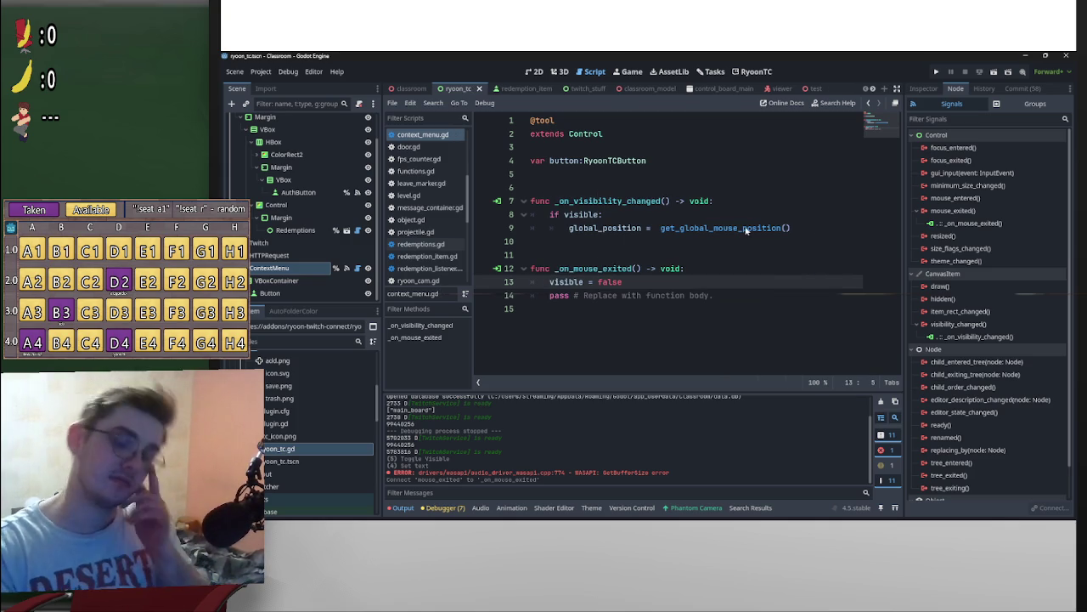
Step: Insert a 'button.is_hovered()' call on a new line above visible = false
key(Return)
key(Up)
text(b)
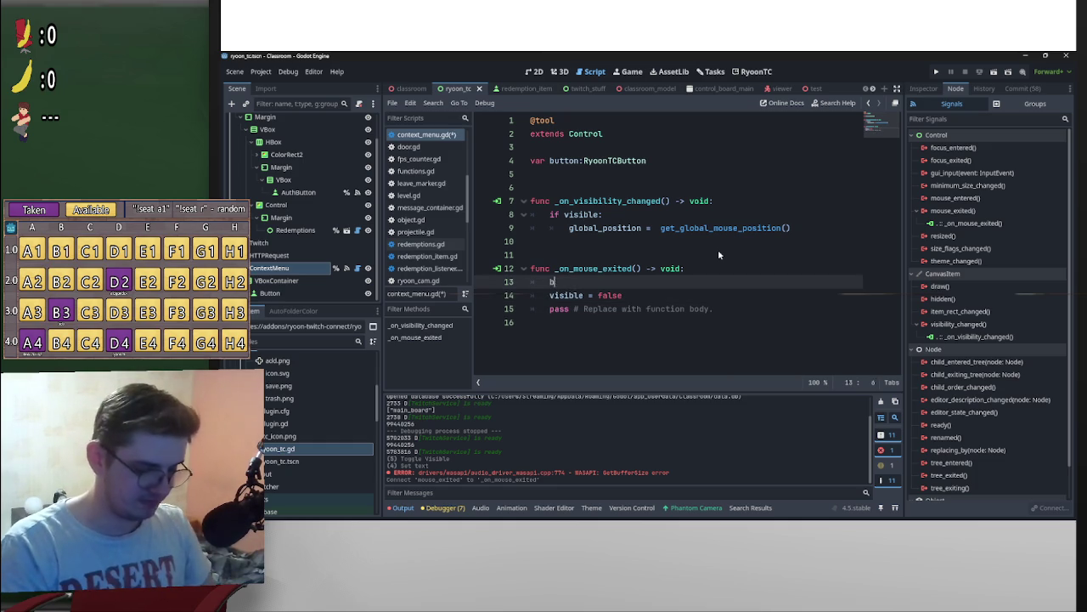
text(utton.is)
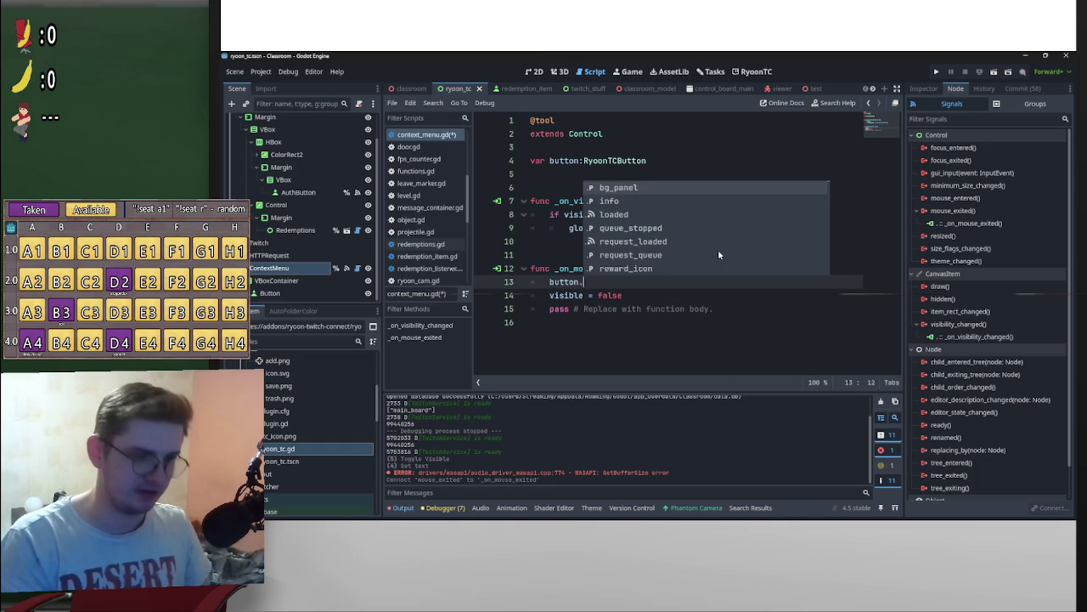
key(Return)
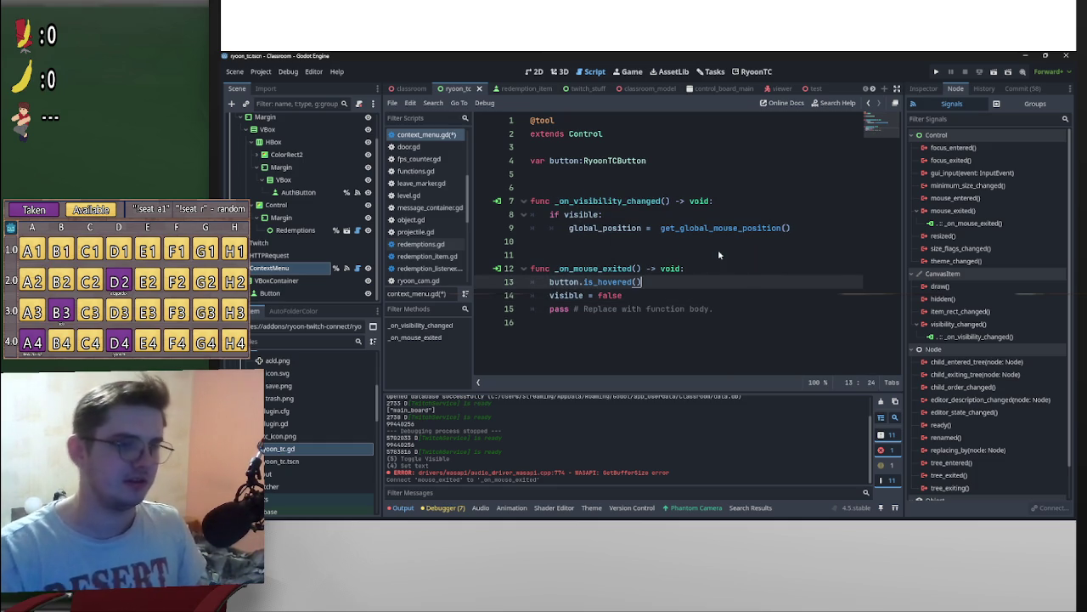
Step: Turn line 13 into 'if button.is_hovered() and', undoing an accidental text drag
click(551, 283)
text(if)
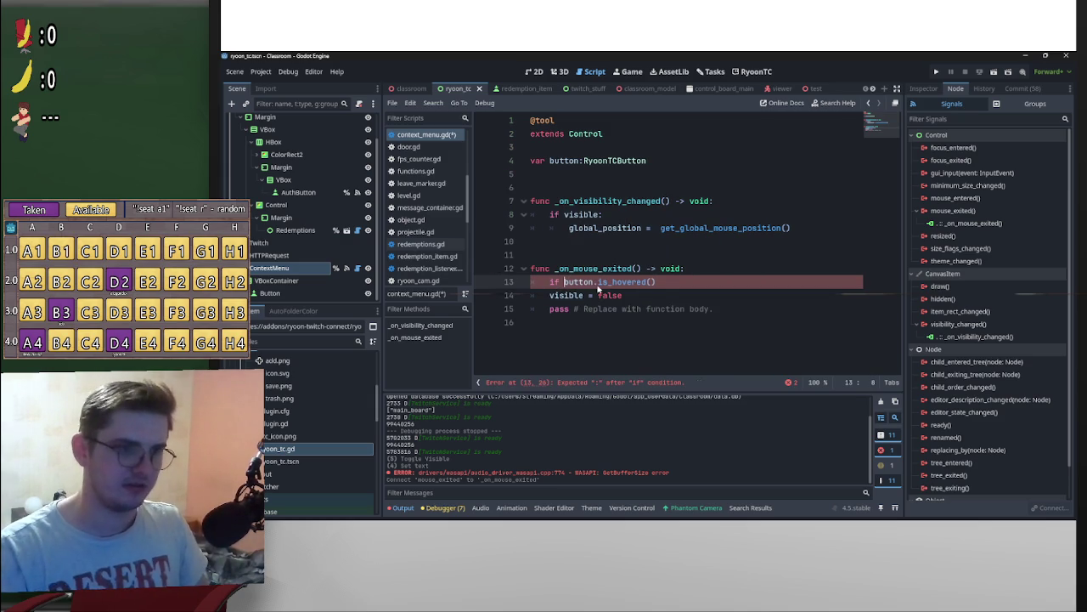
click(679, 285)
text(and)
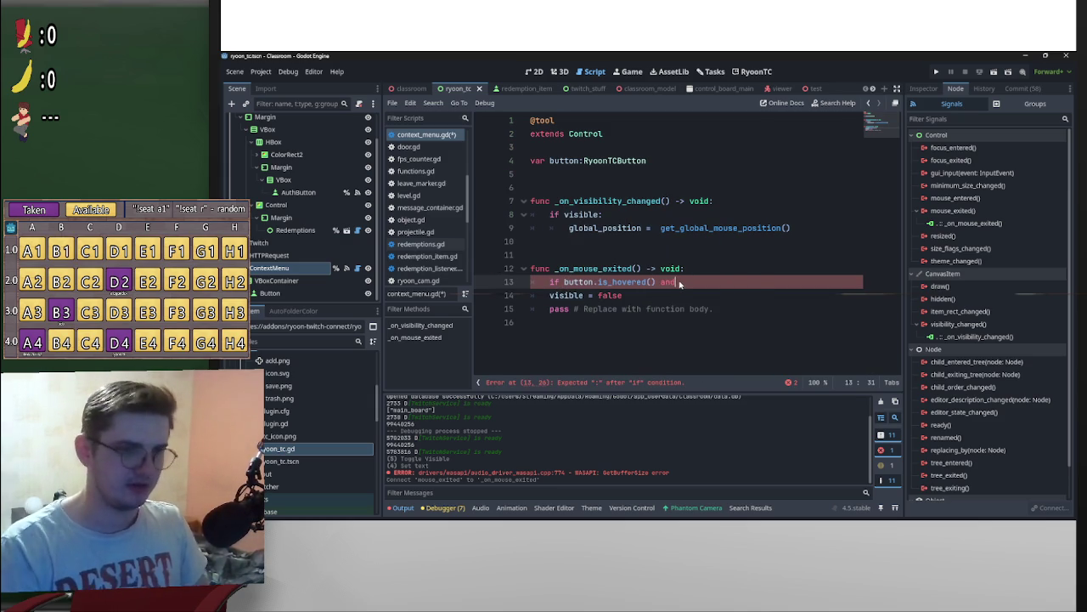
mouse_move(636, 297)
mouse_down()
mouse_move(550, 295)
mouse_move(733, 289)
mouse_move(695, 296)
mouse_move(677, 284)
mouse_up()
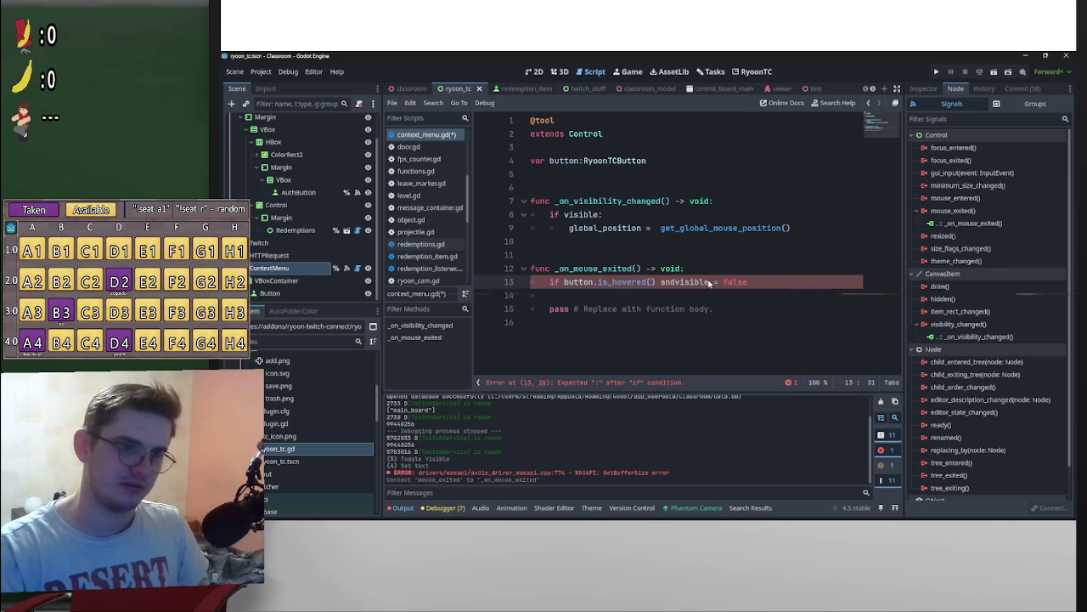
key(ctrl+z)
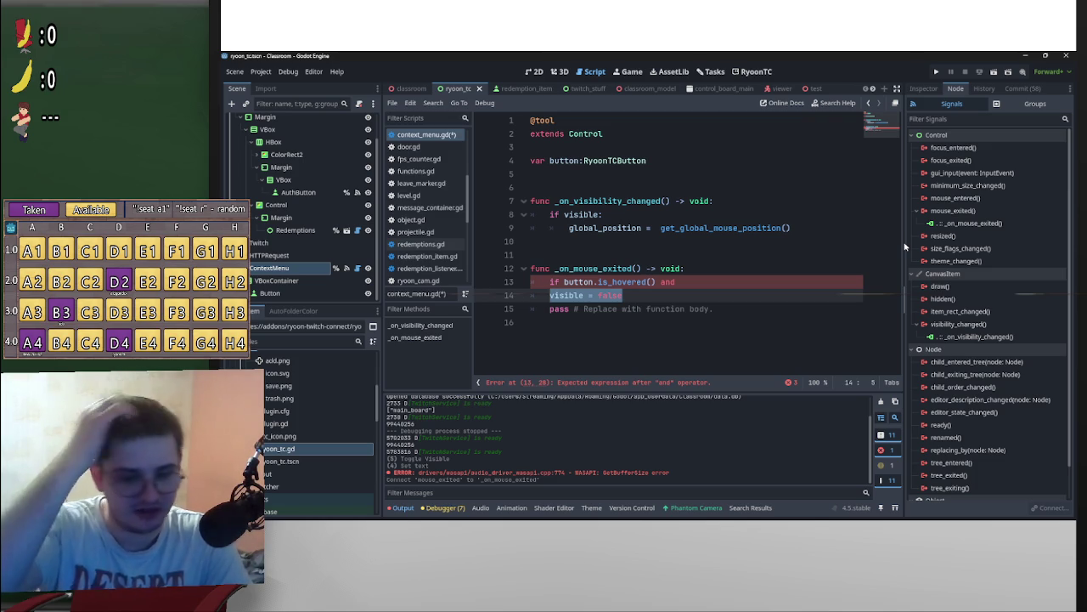
click(679, 299)
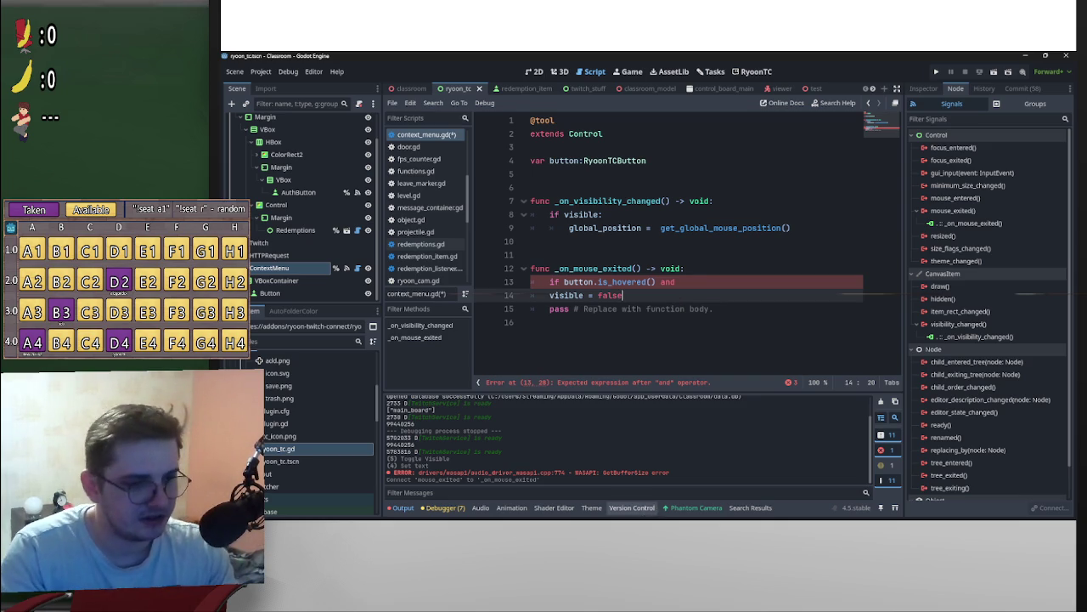
mouse_move(744, 516)
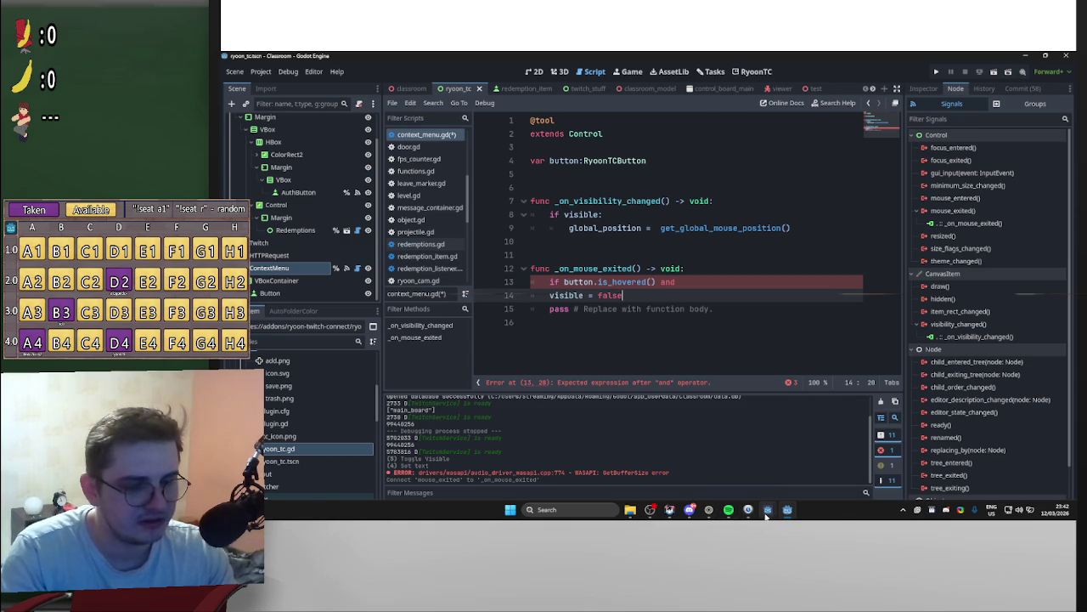
click(811, 474)
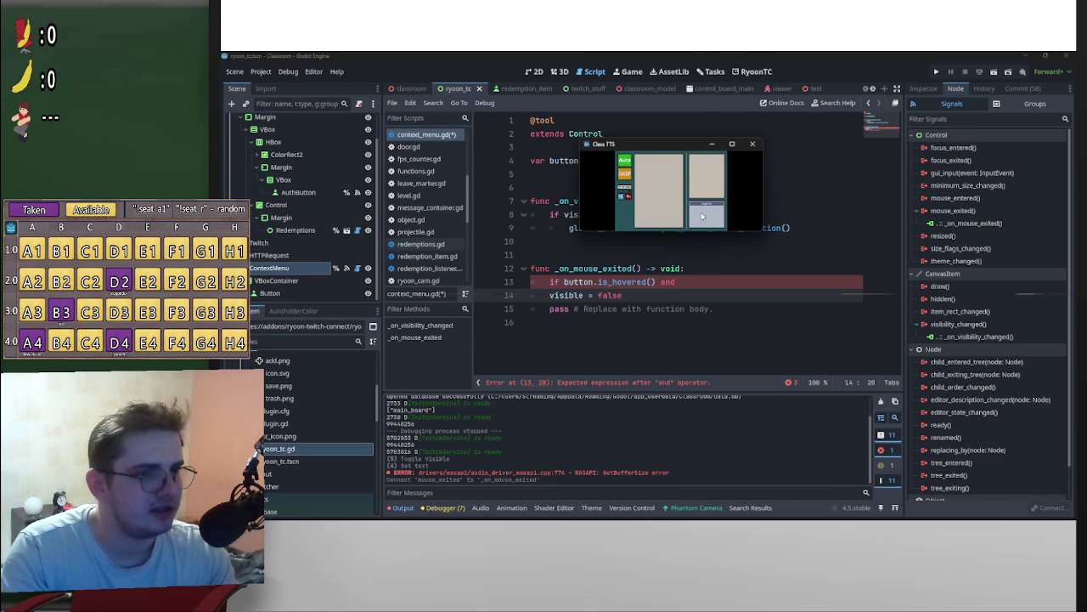
click(712, 143)
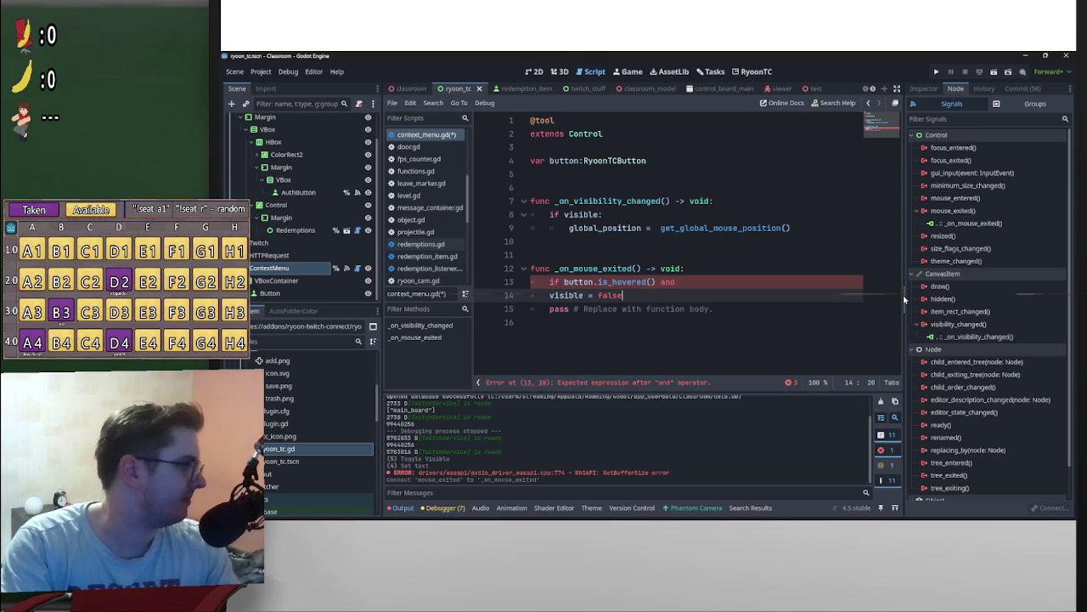
Step: Inspect _on_mouse_exited, still reading 'if button.is_hovered() and', with the error at line 13
mouse_move(1072, 516)
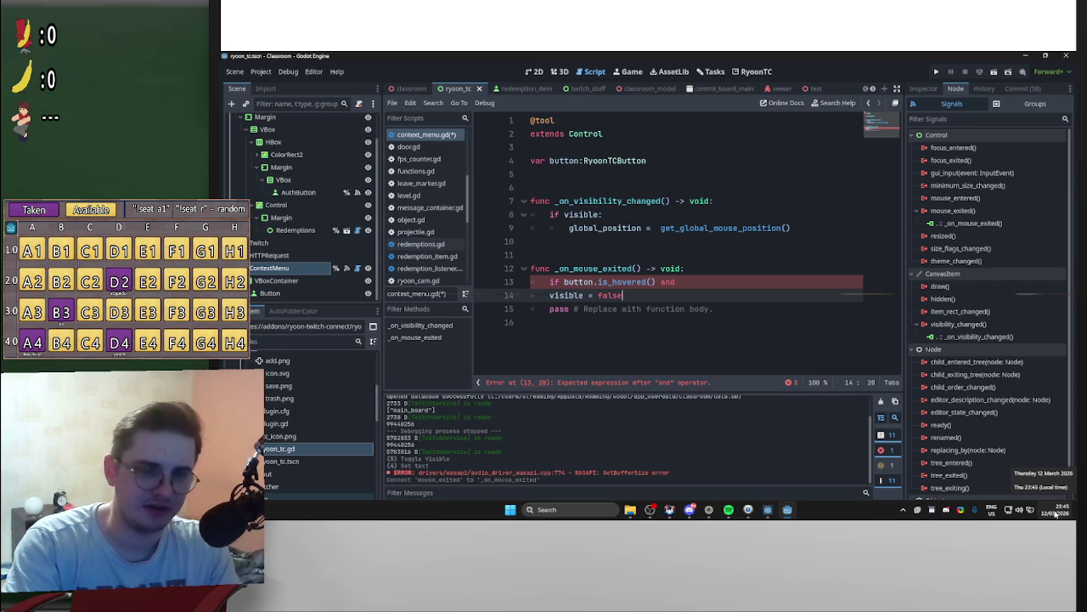
click(1055, 514)
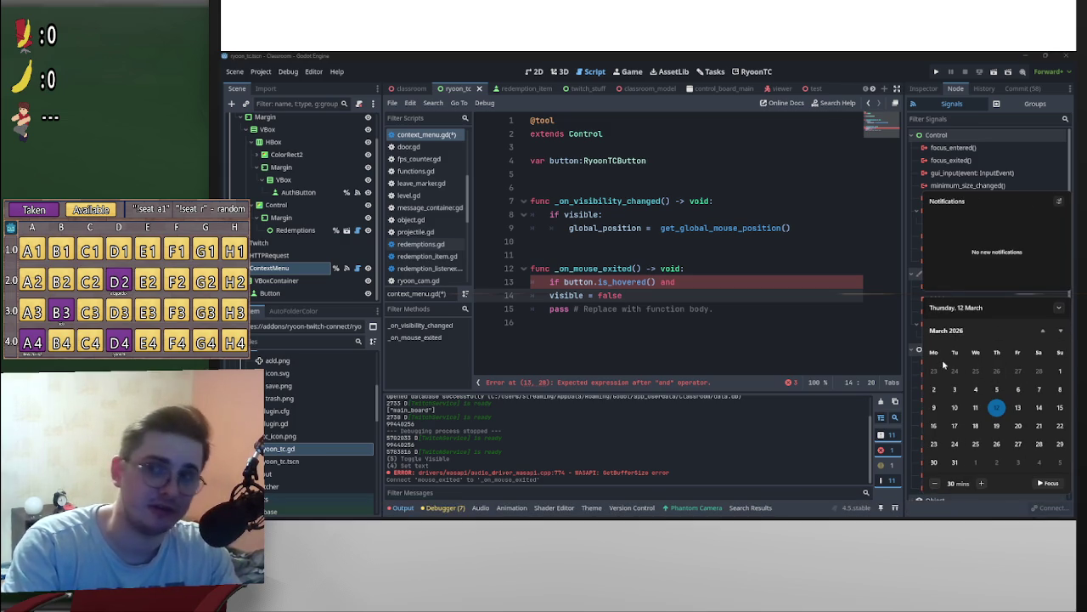
click(817, 352)
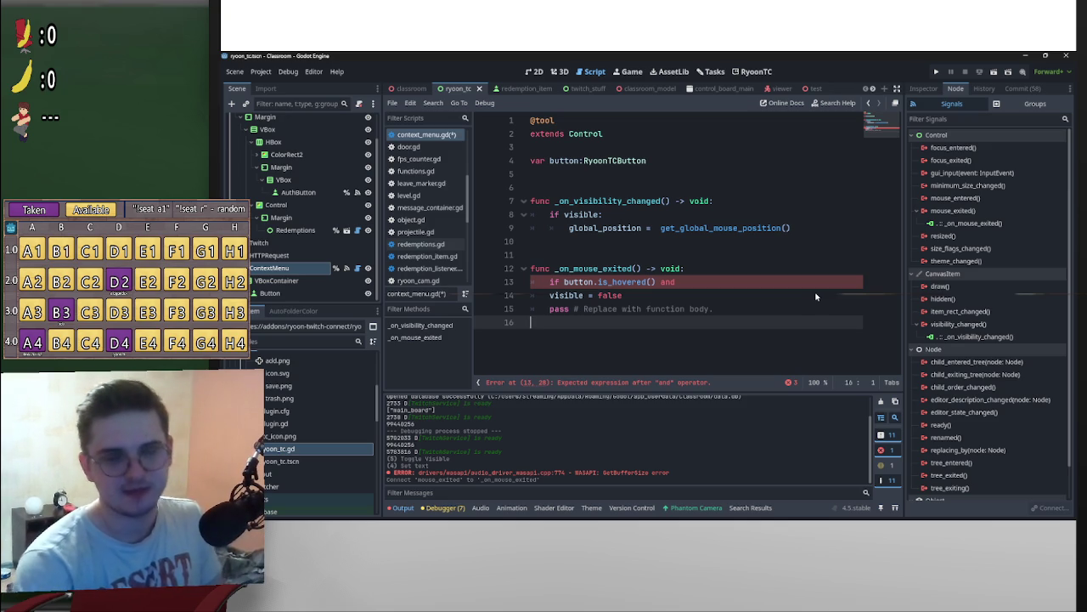
Step: Replace the trailing 'and' on line 13 so it reads 'if button.is_hovered(): return'
click(550, 296)
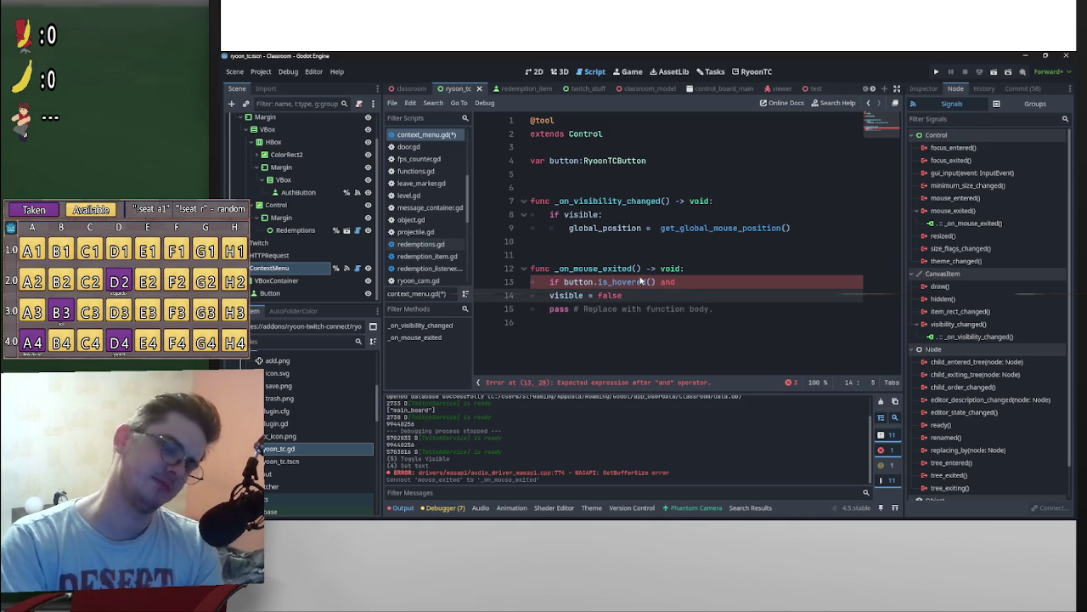
mouse_move(642, 282)
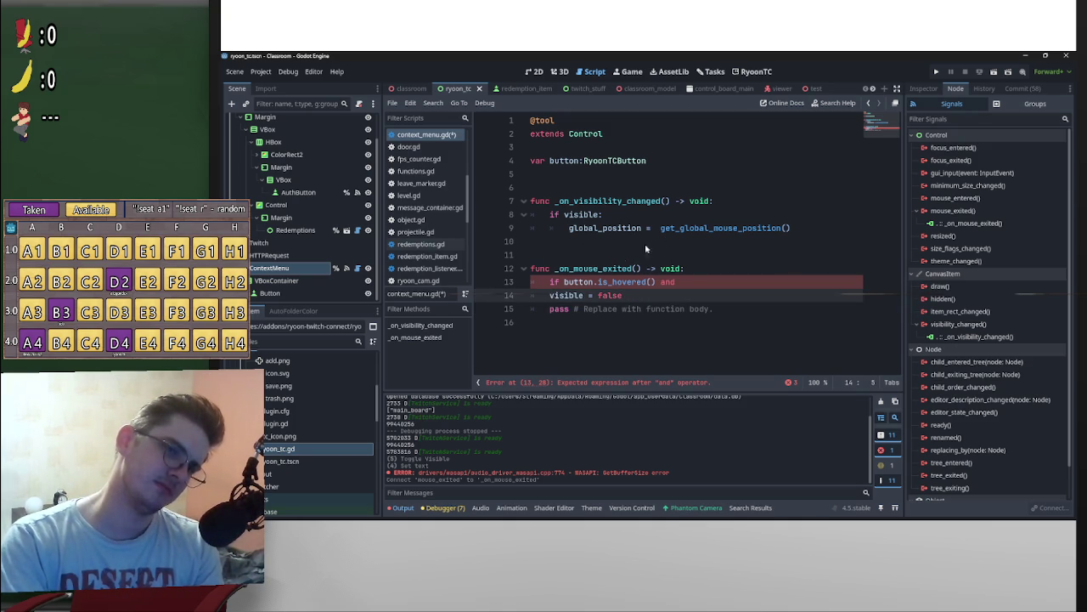
double_click(556, 269)
click(629, 295)
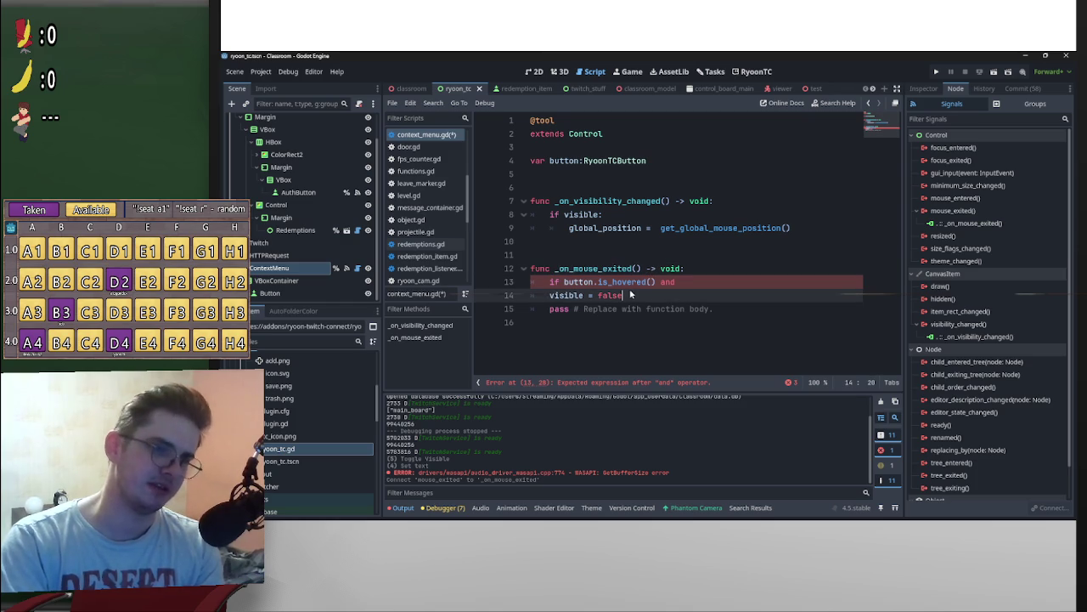
click(657, 283)
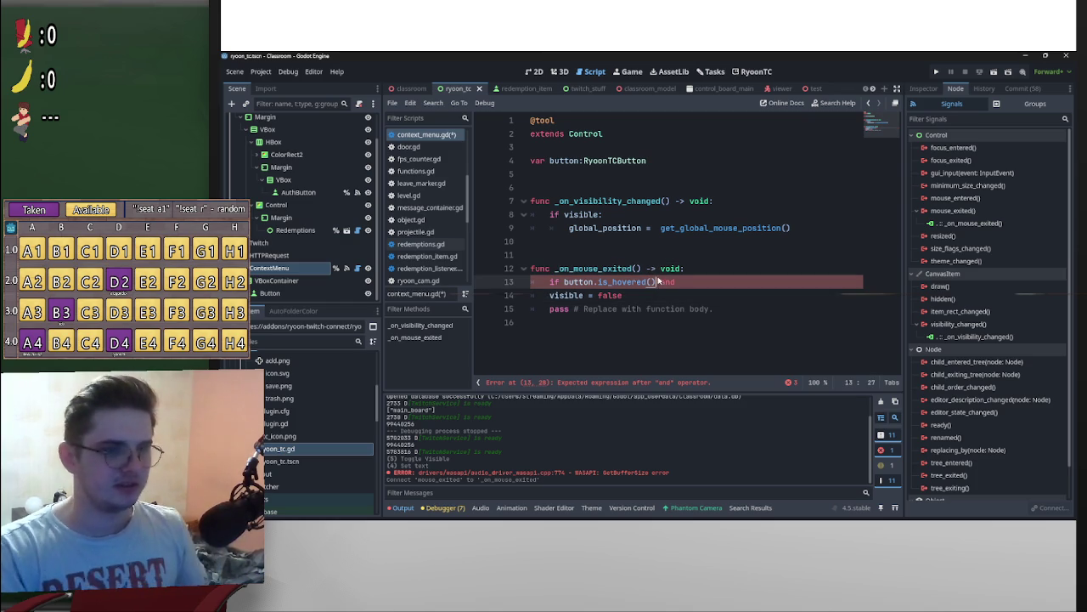
click(598, 285)
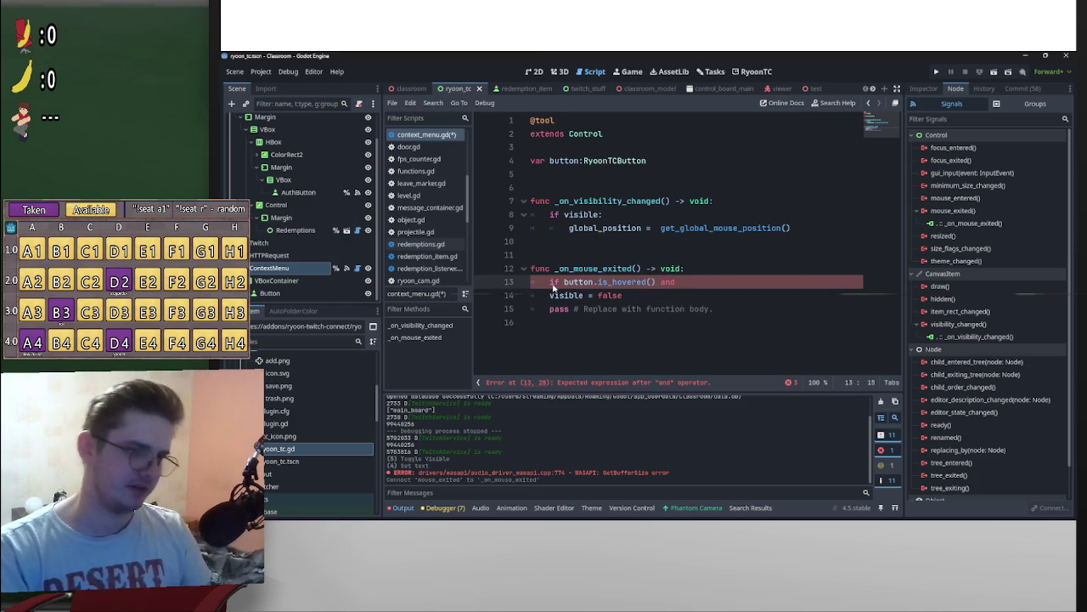
click(565, 282)
text(!)
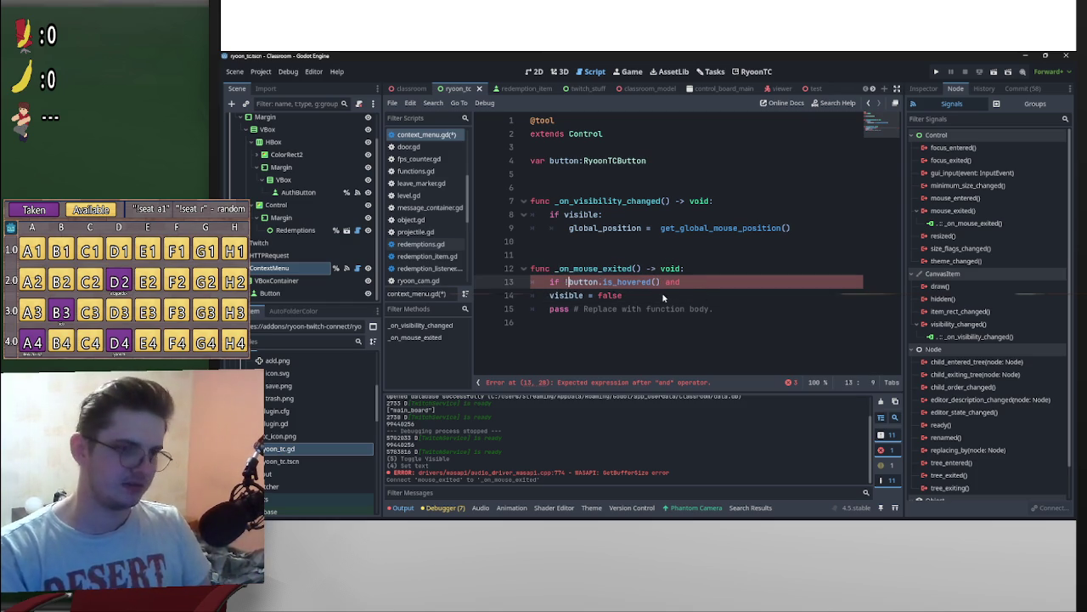
key(BackSpace)
drag(678, 281, 659, 283)
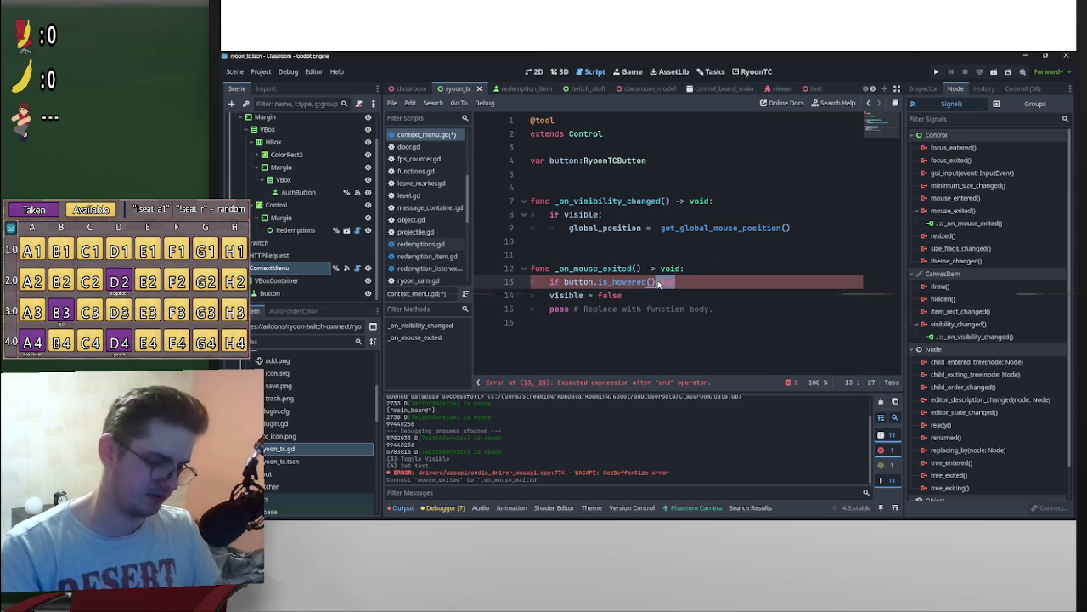
text(: )
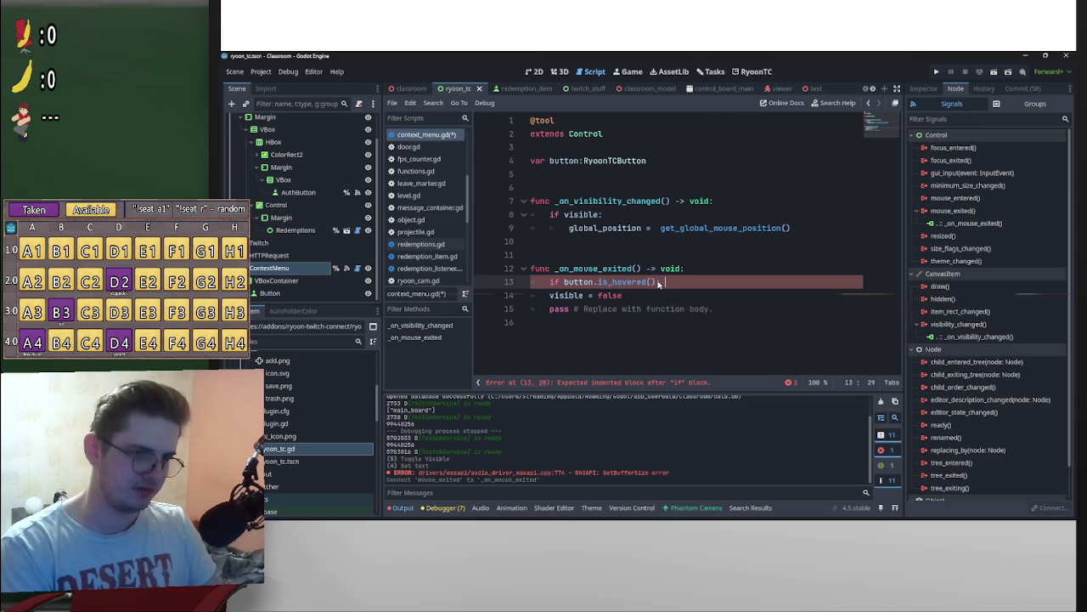
text(return)
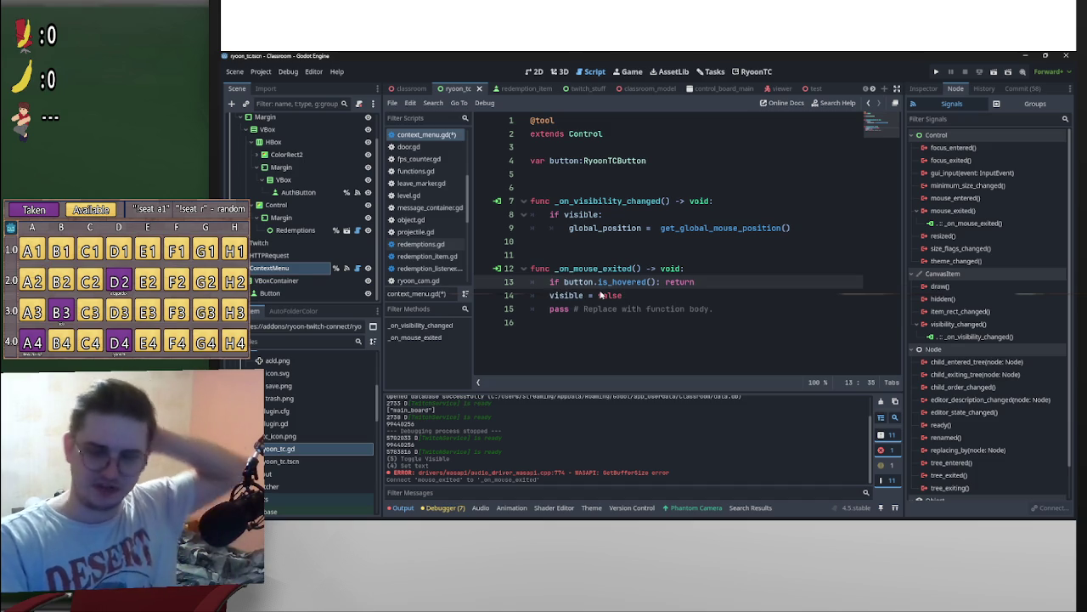
mouse_move(608, 286)
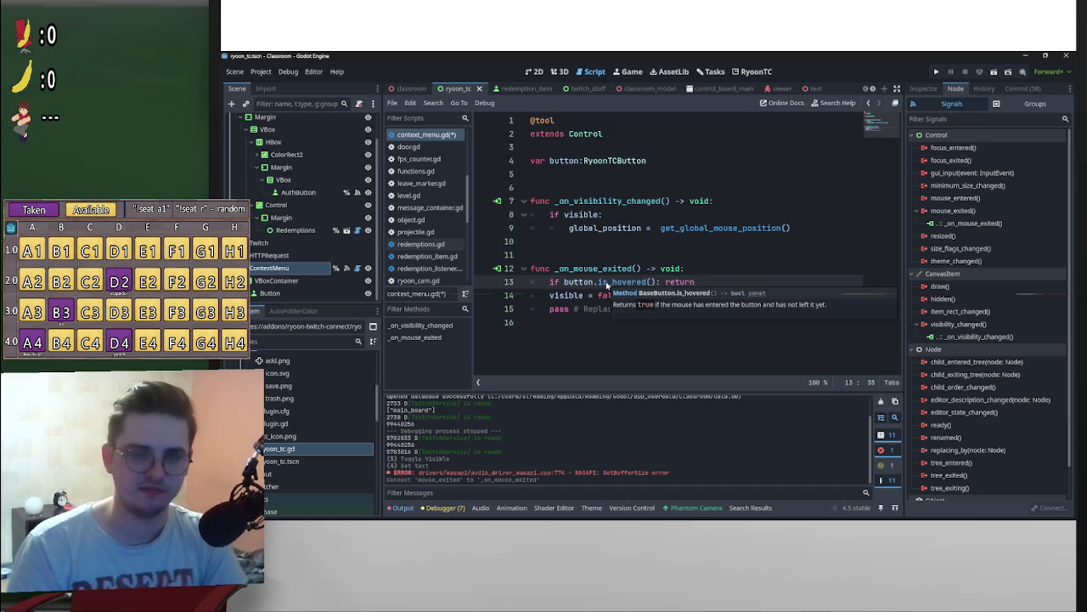
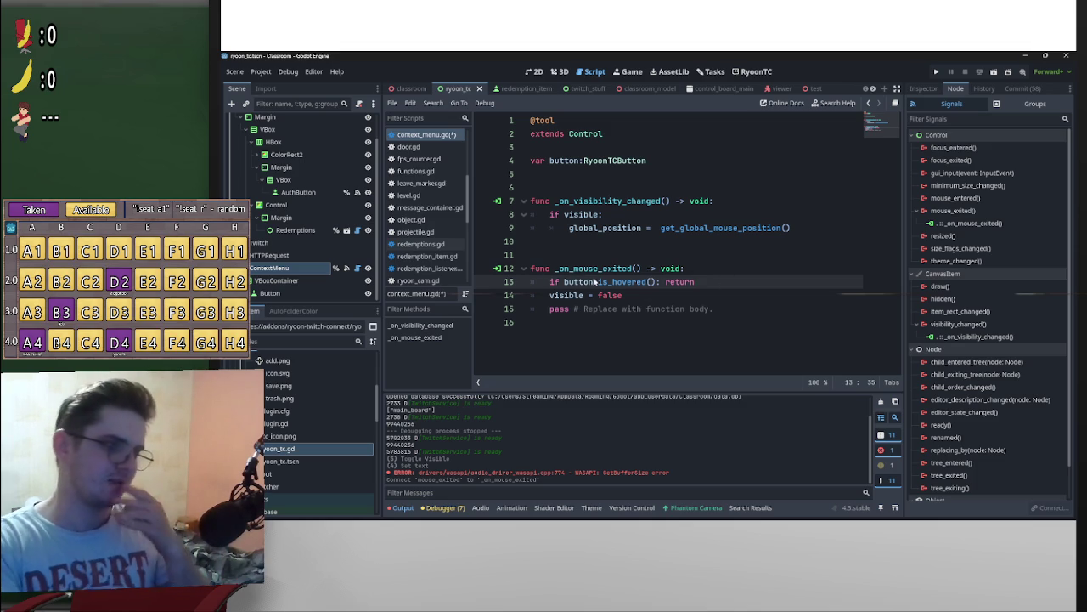
Step: Insert a line above 'visible = false' and autocomplete button.mouse_exited.disconnect
click(573, 255)
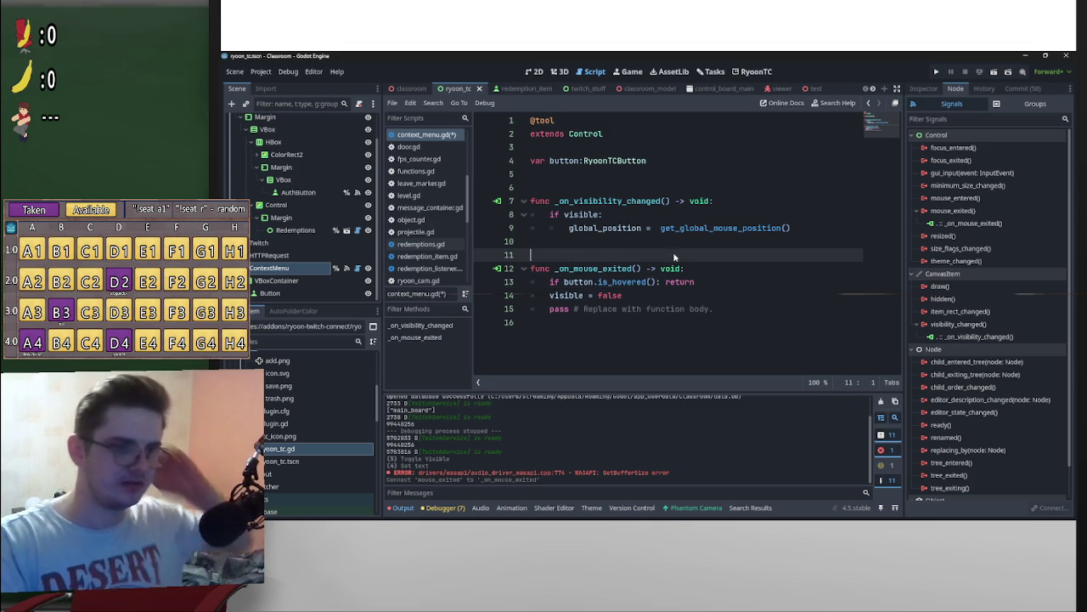
click(552, 297)
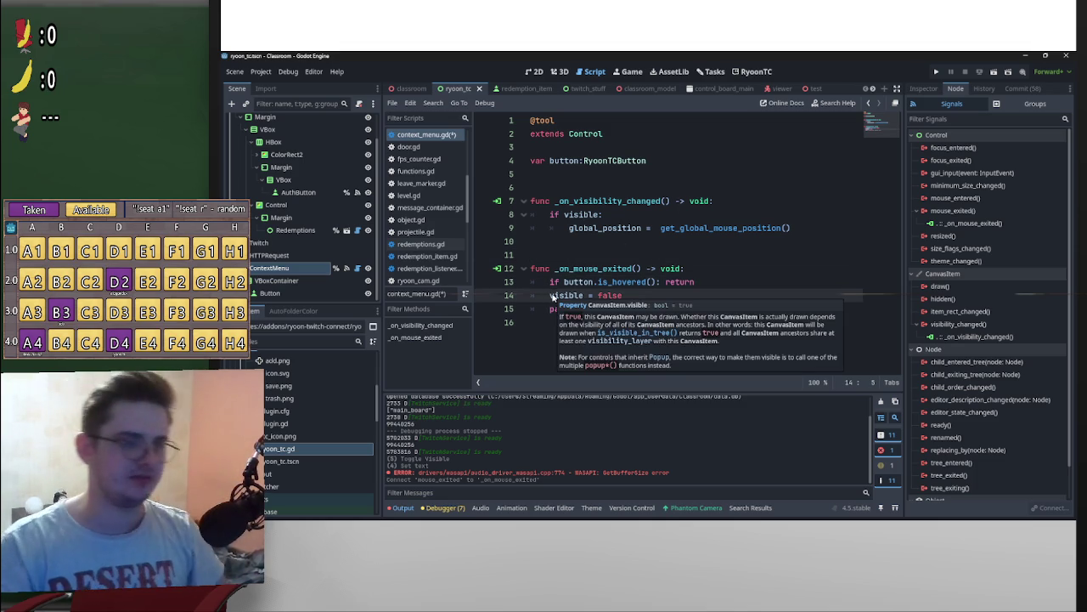
key(ctrl+shift+Return)
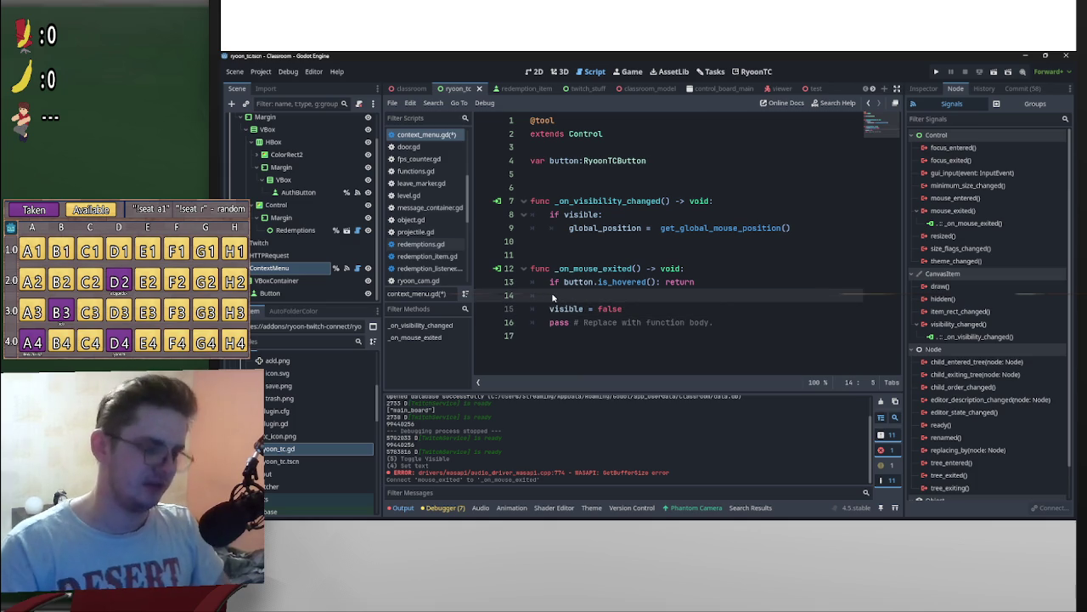
text(button.mou)
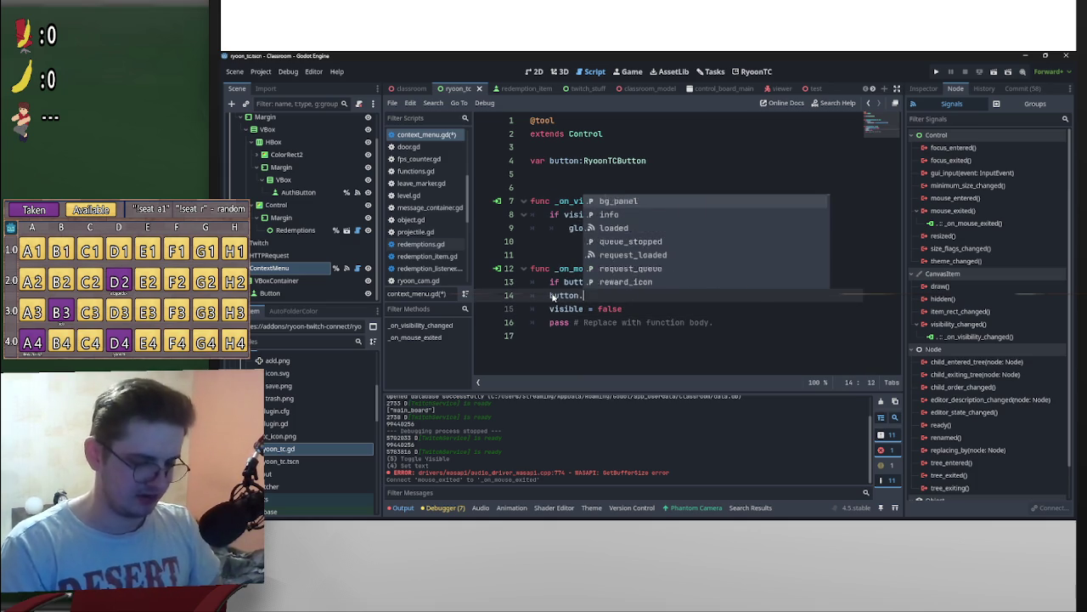
key(Down)
key(Down)
key(Down)
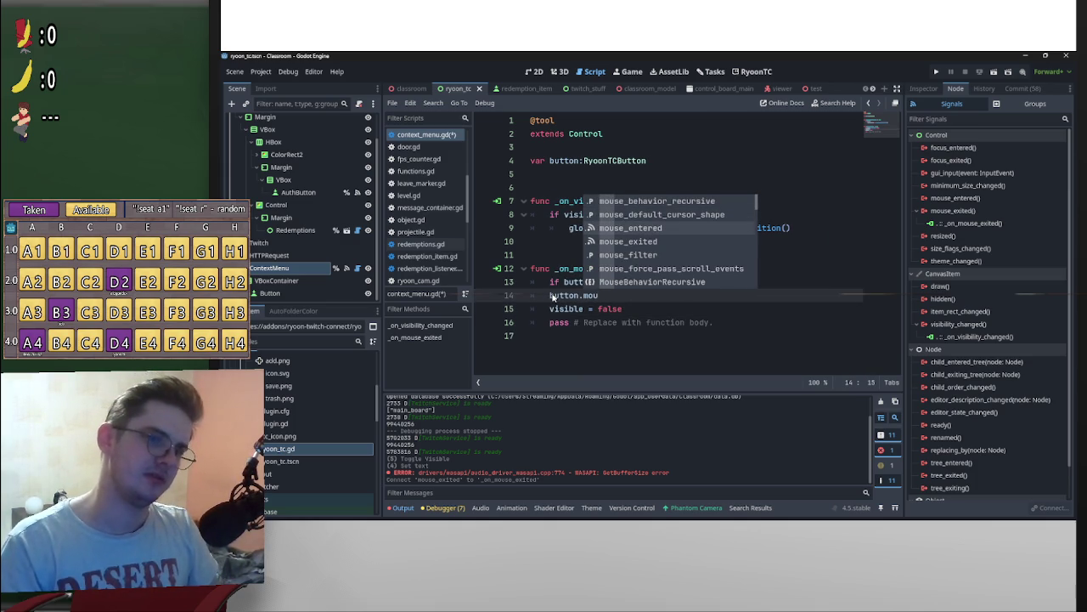
key(Return)
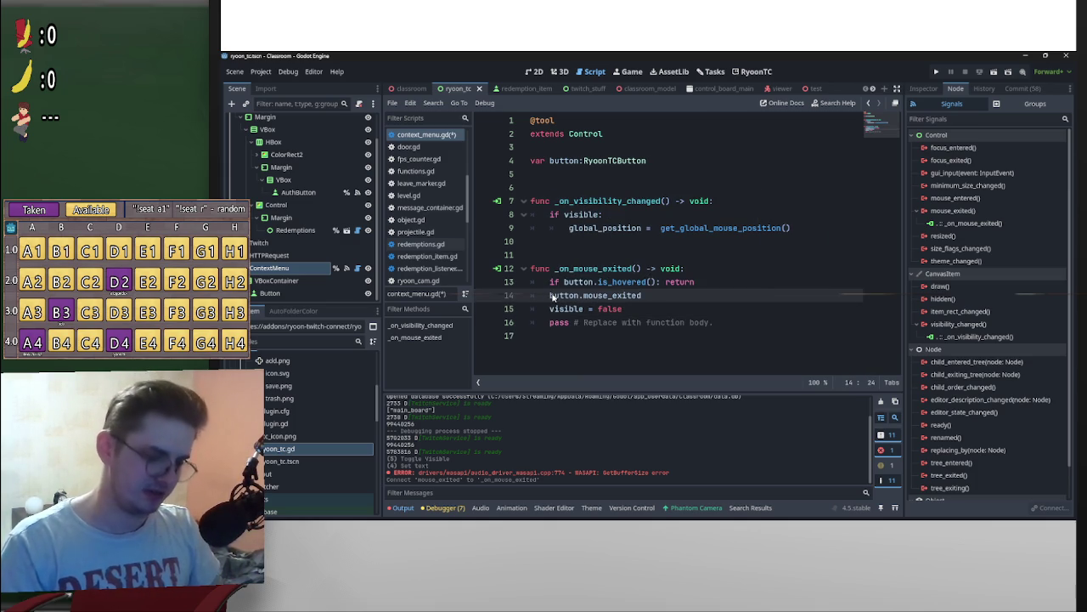
text(.dis)
key(Return)
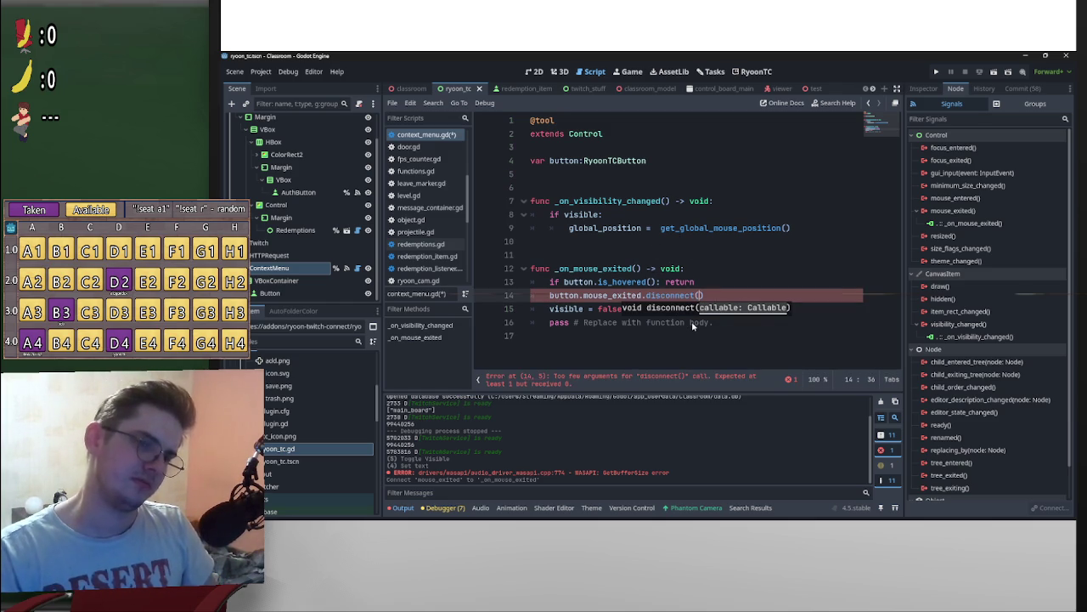
Step: Copy the _on_mouse_exited name in as the disconnect argument, then select the finished call
drag(556, 269, 634, 268)
key(ctrl+c)
click(701, 295)
key(ctrl+v)
drag(780, 295, 551, 295)
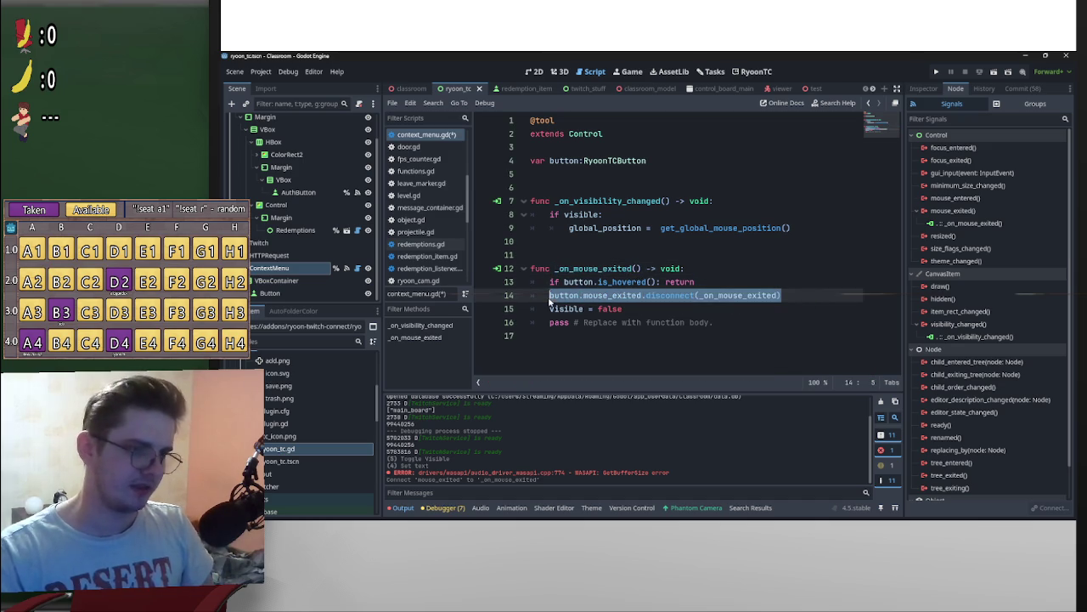
Step: Paste the call under 'if visible:' and change disconnect to connect
click(630, 216)
key(Return)
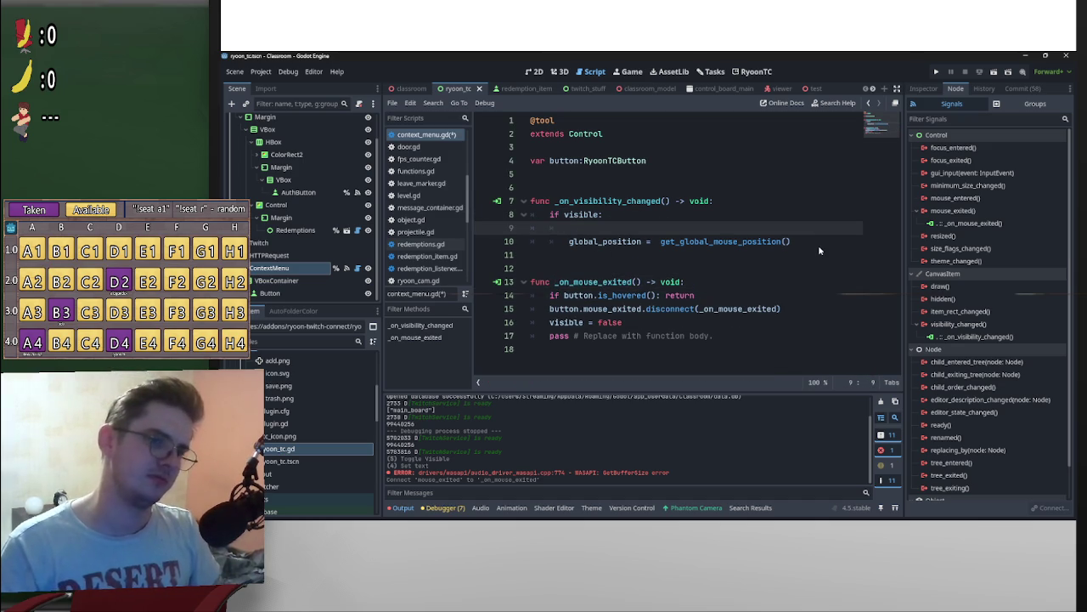
key(ctrl+v)
click(674, 229)
drag(675, 231, 667, 231)
key(BackSpace)
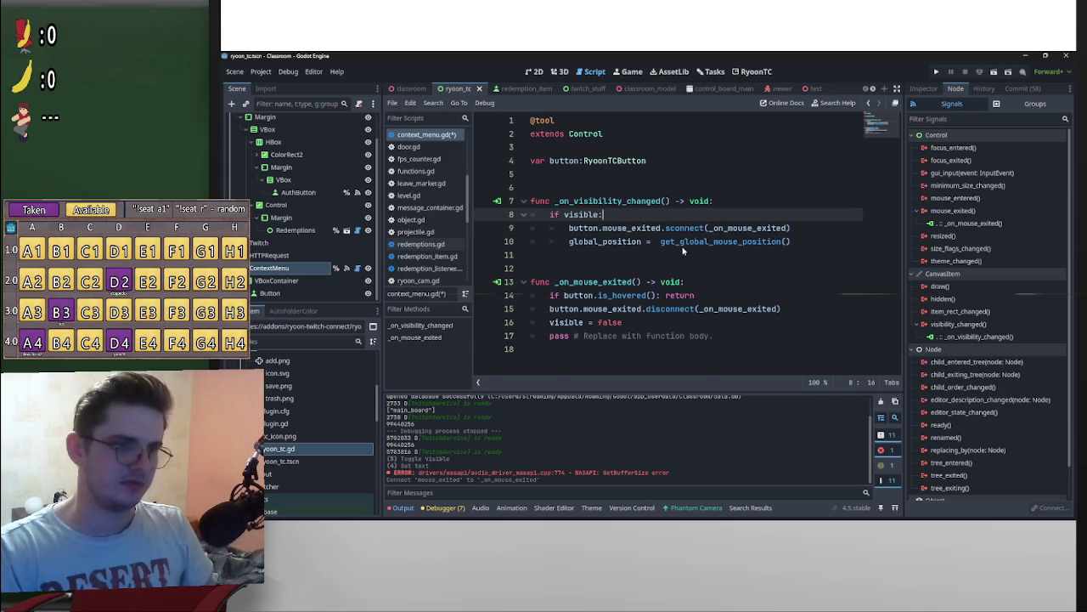
click(669, 229)
key(BackSpace)
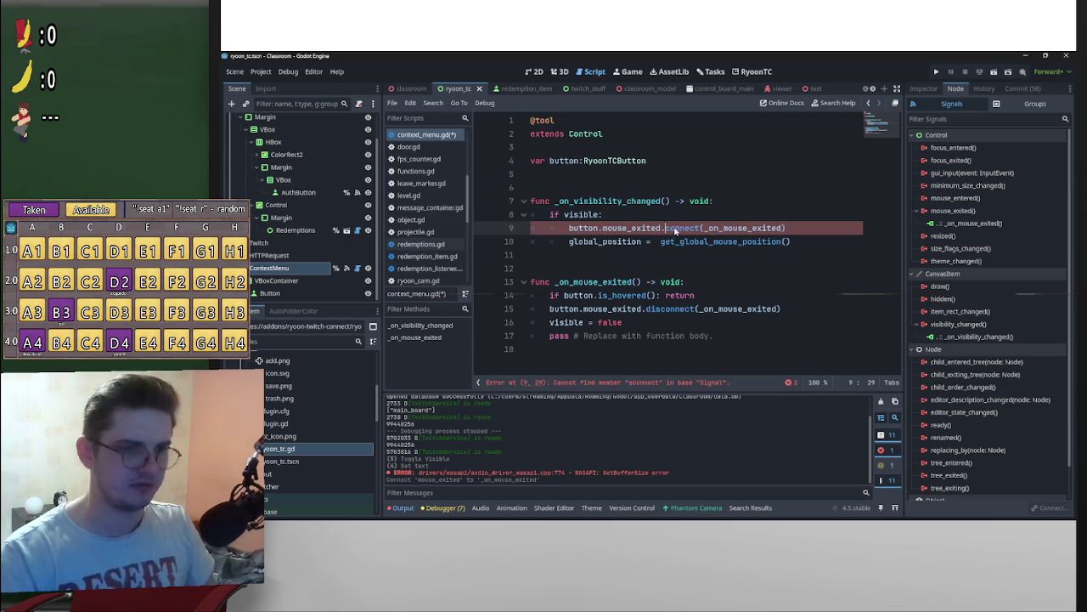
key(Up)
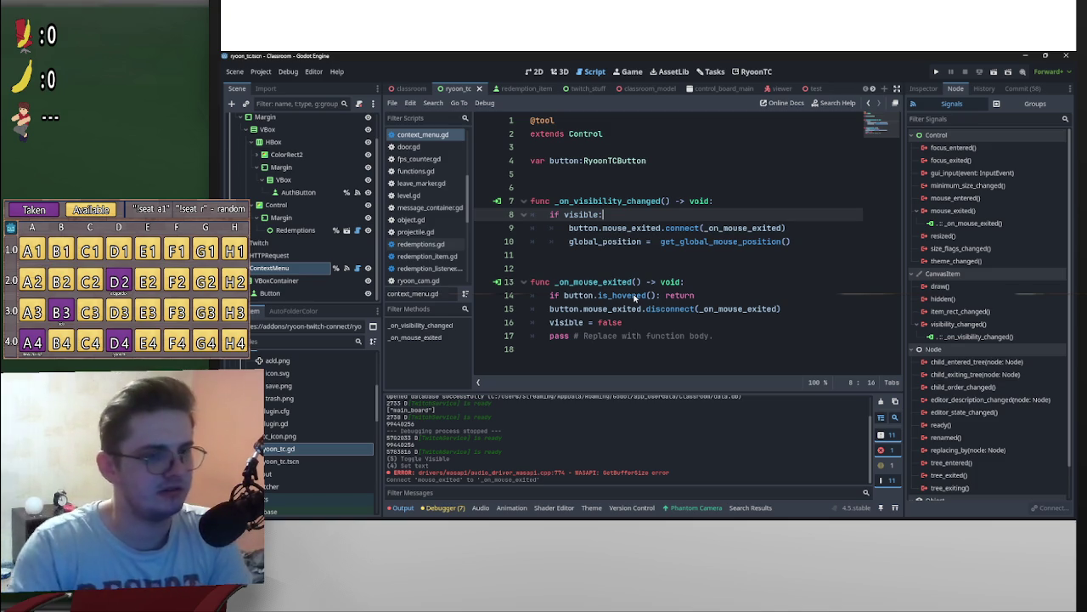
Step: Add blank lines above the disconnect call and above the pass line
mouse_move(634, 297)
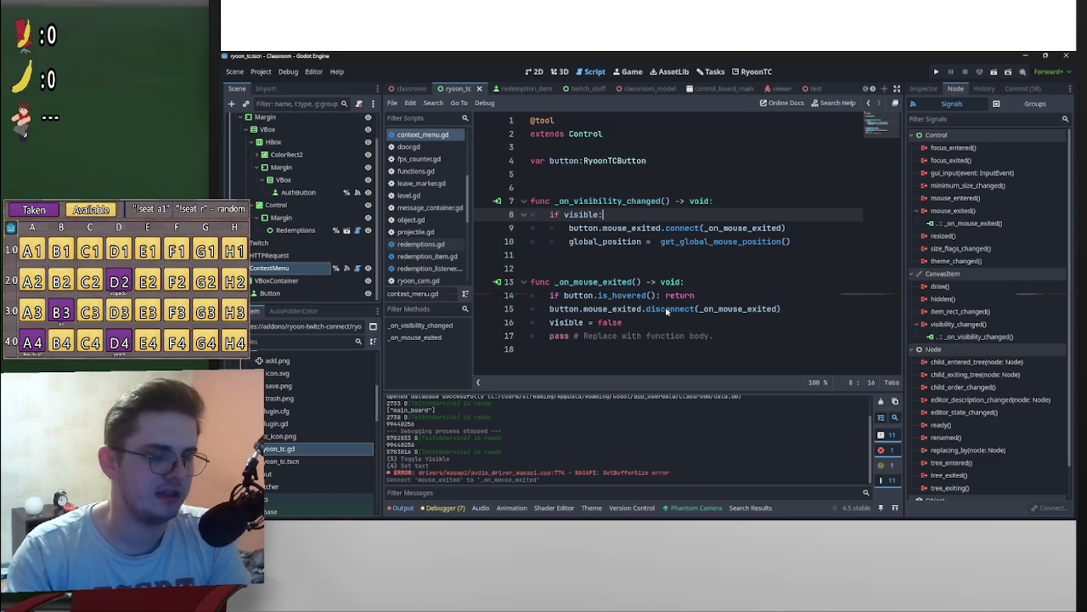
mouse_move(666, 311)
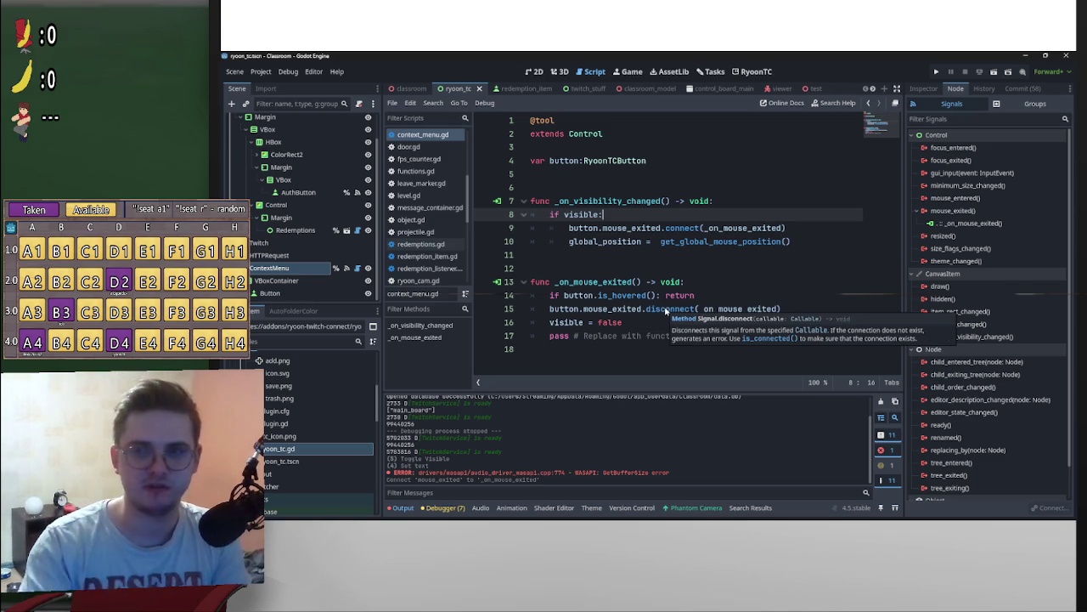
click(550, 309)
key(Return)
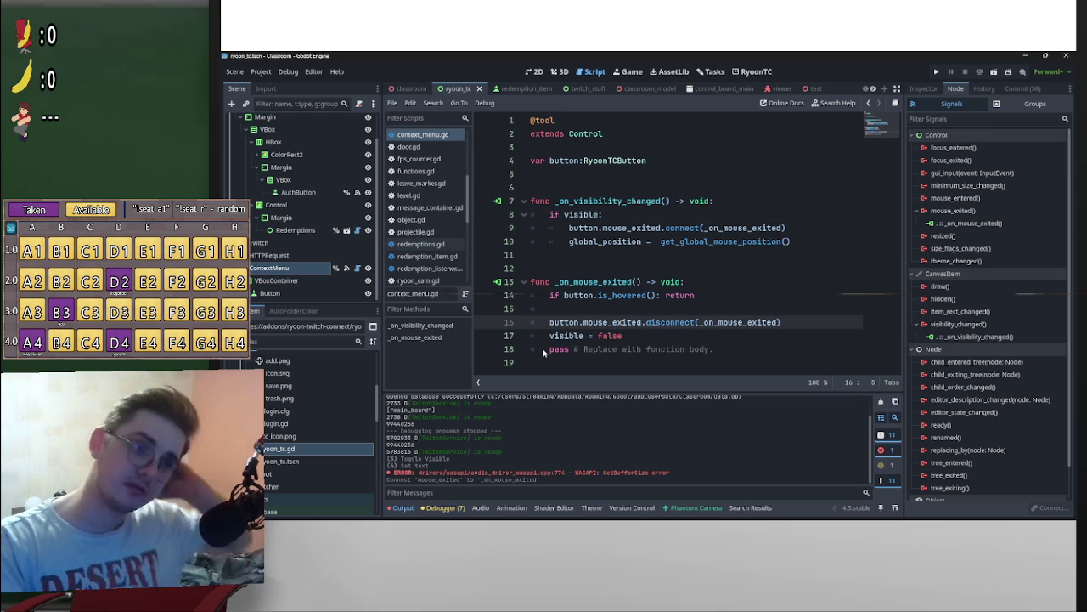
click(545, 350)
key(Return)
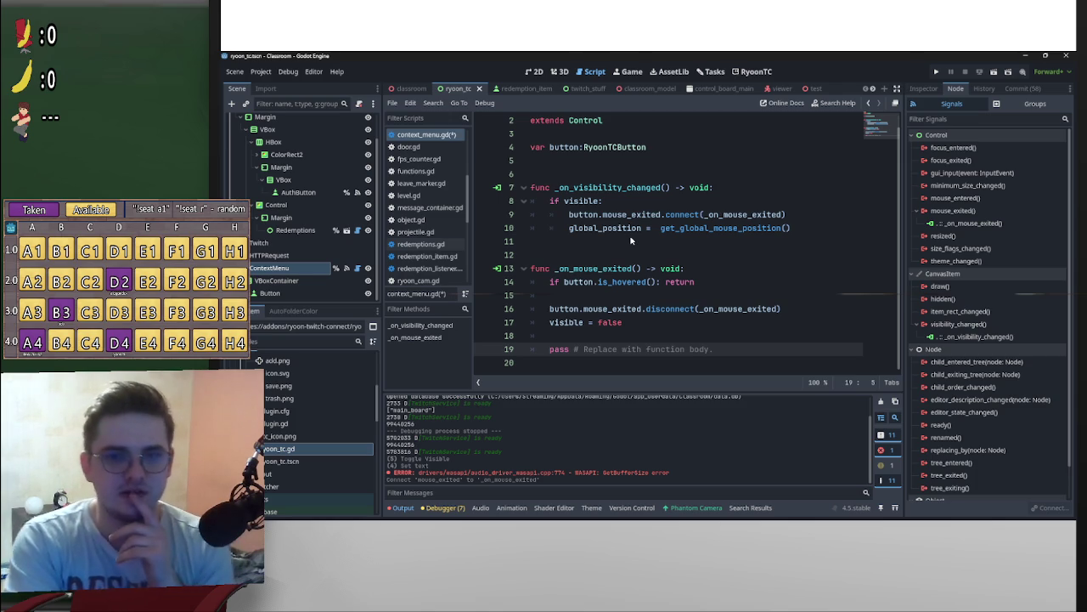
Step: Delete the placeholder 'pass # Replace with function body.' line
mouse_move(632, 237)
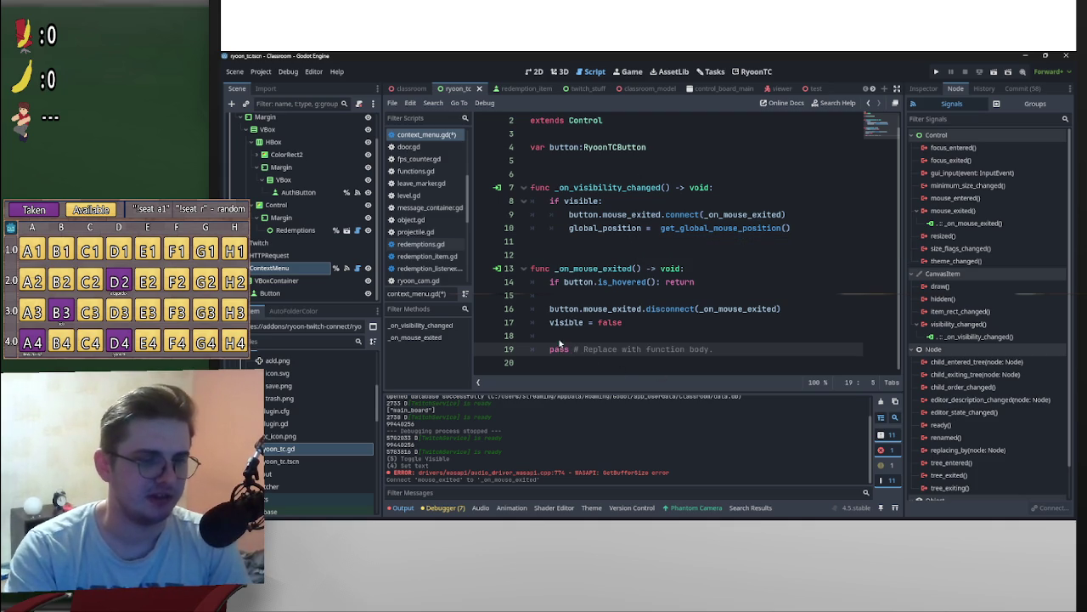
drag(716, 349, 537, 355)
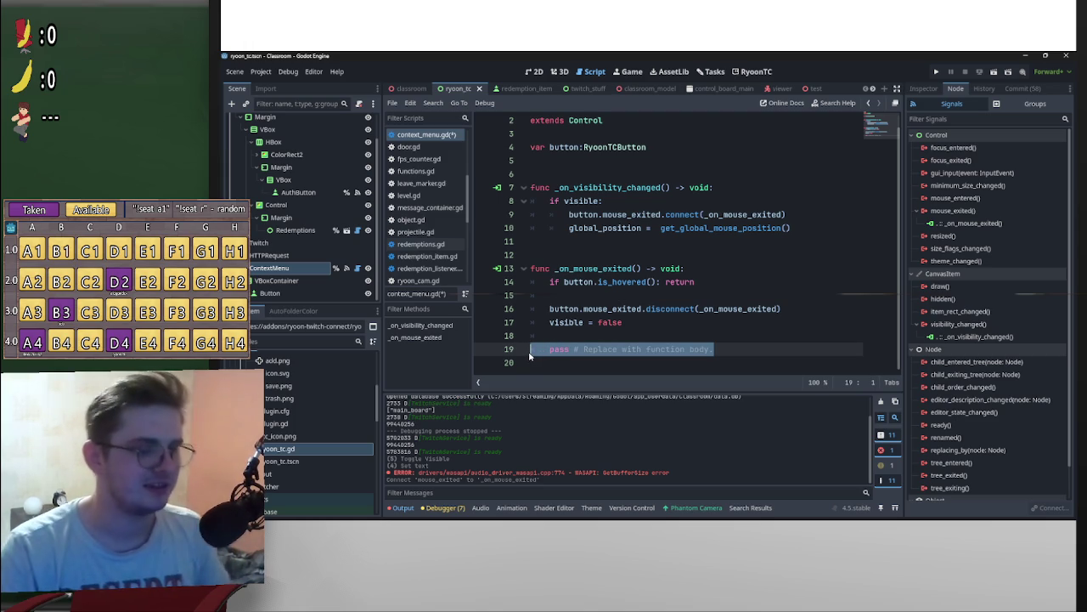
key(BackSpace)
key(BackSpace)
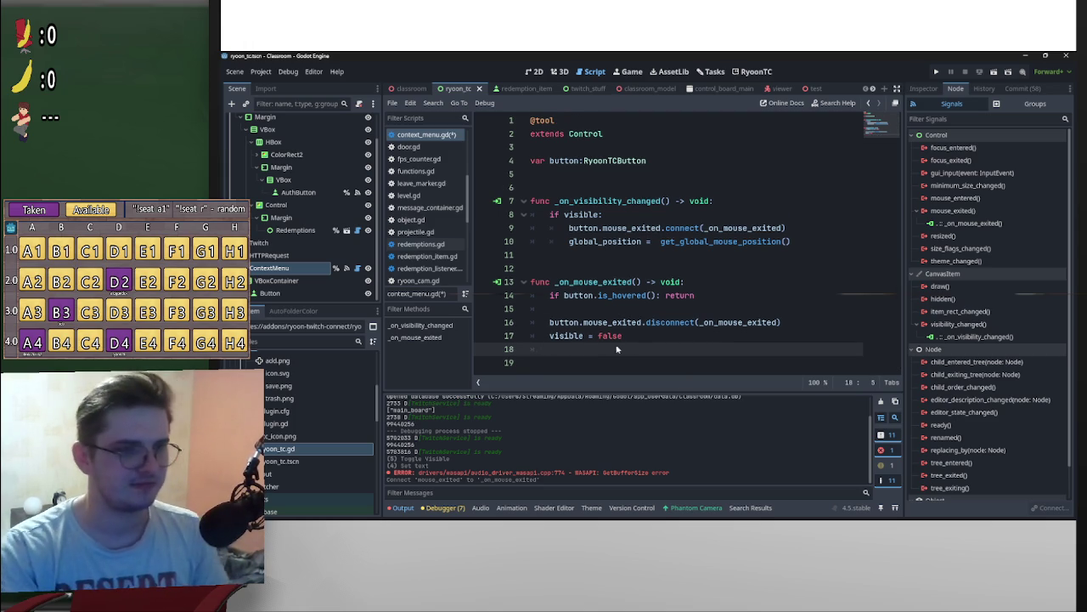
click(640, 309)
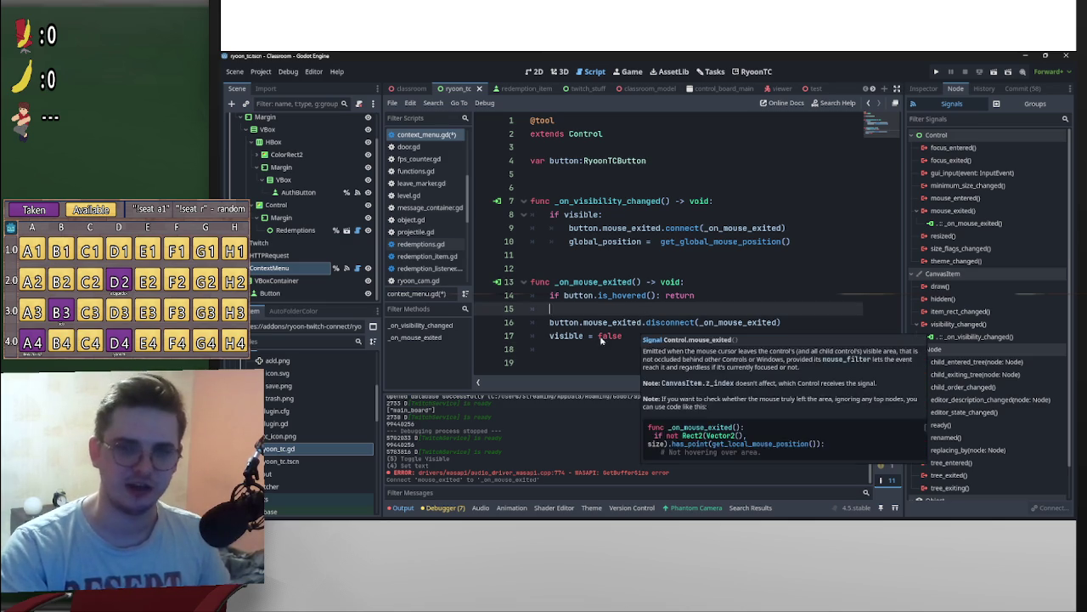
click(570, 349)
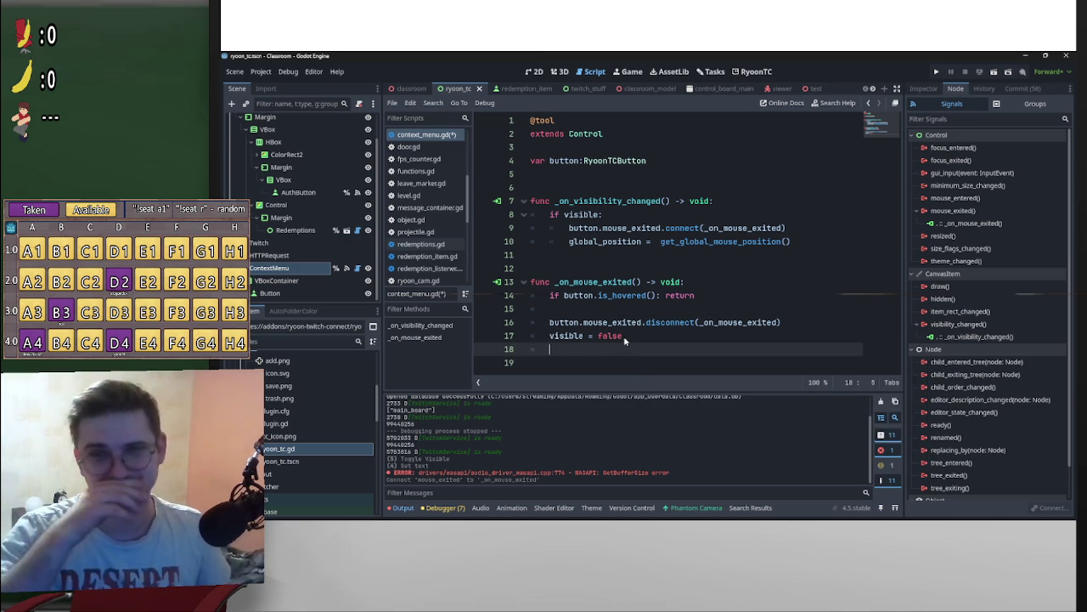
Step: Save context_menu.gd with Ctrl+S
click(677, 255)
key(ctrl+s)
click(615, 188)
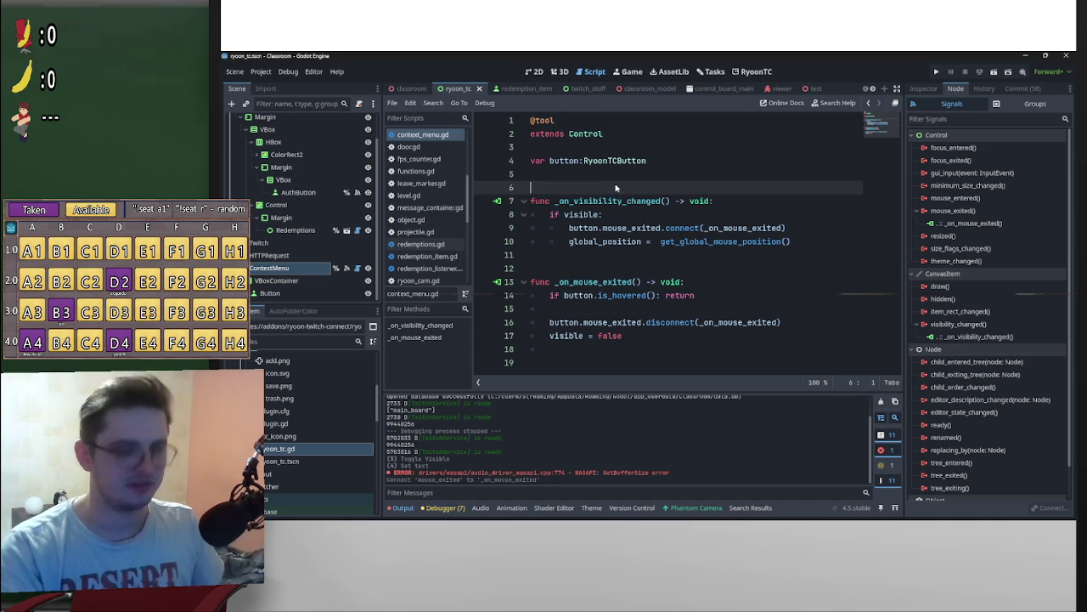
Step: Remove the extra blank lines below the button variable and between the functions
key(BackSpace)
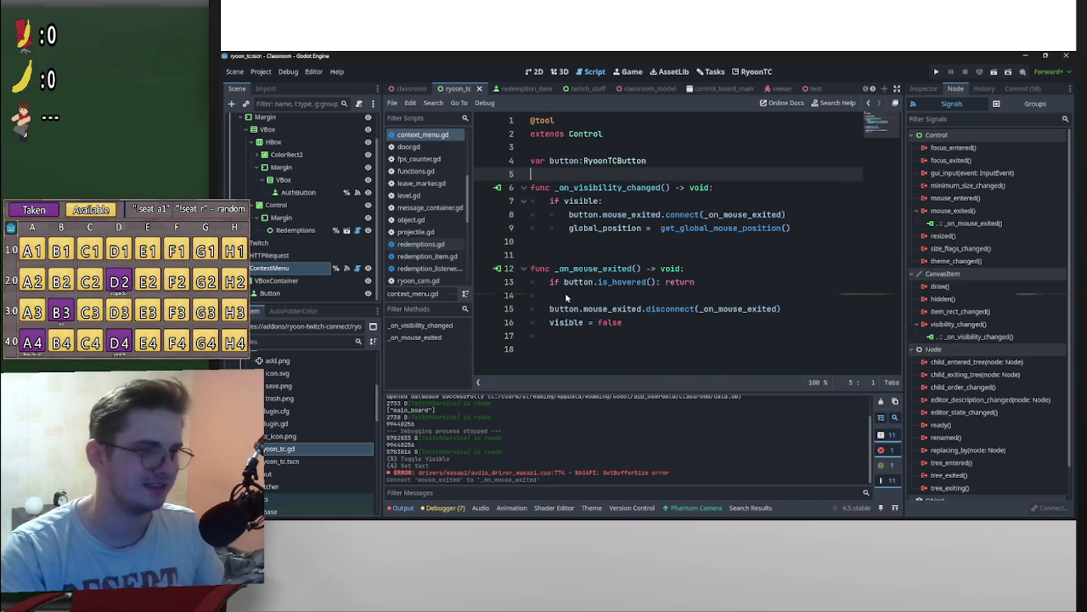
click(648, 269)
click(673, 253)
key(BackSpace)
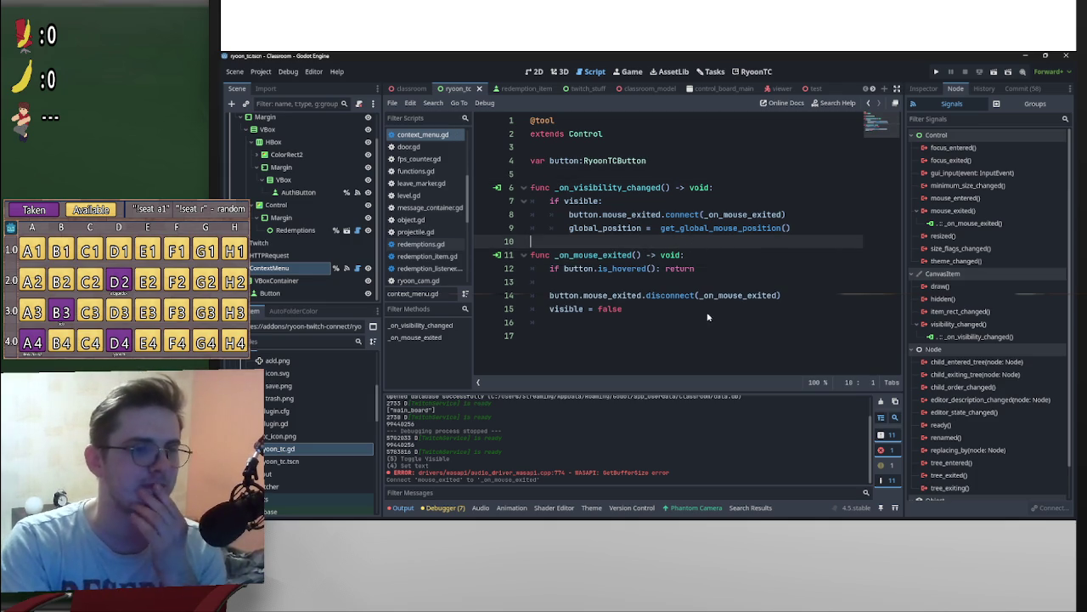
Step: Review the is_hovered guard, disconnect and connect lines, then start connecting mouse_entered
drag(549, 269, 768, 271)
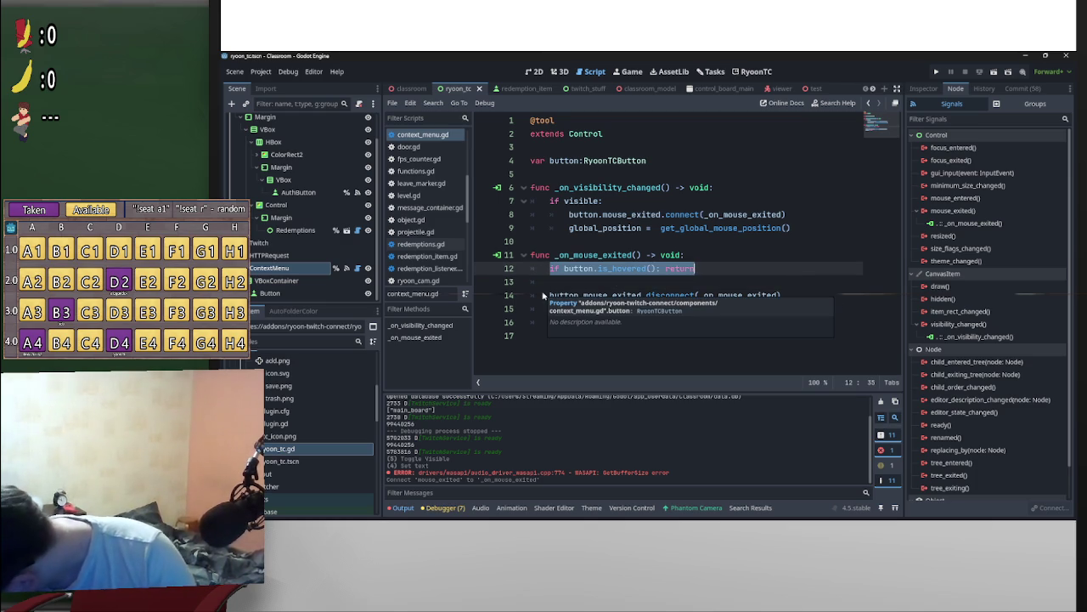
click(549, 296)
drag(549, 297, 661, 298)
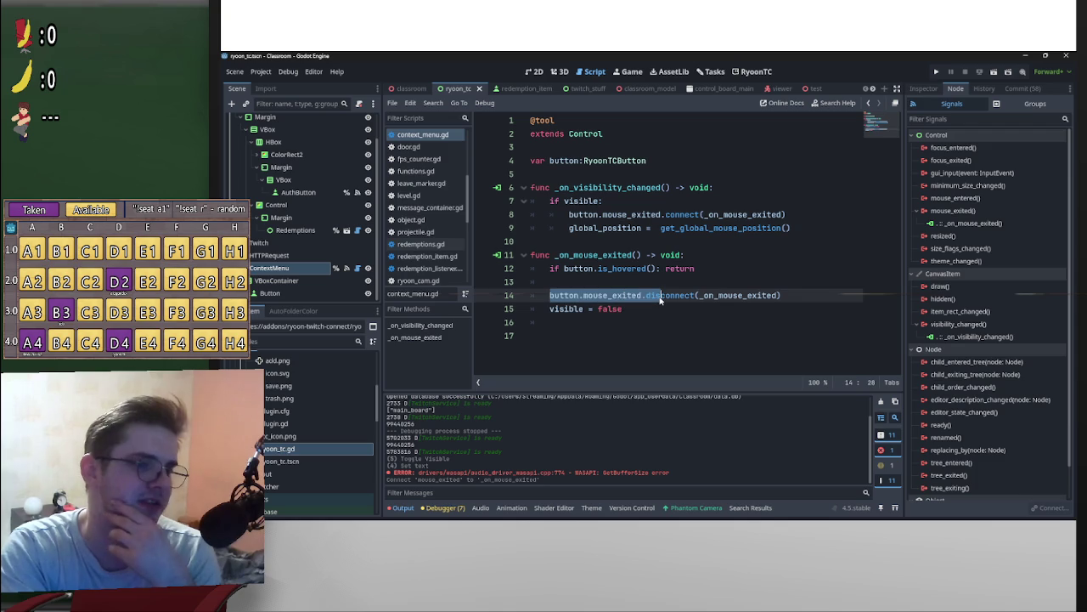
click(539, 300)
key(Up)
key(Up)
key(Up)
shift+click(815, 219)
click(783, 215)
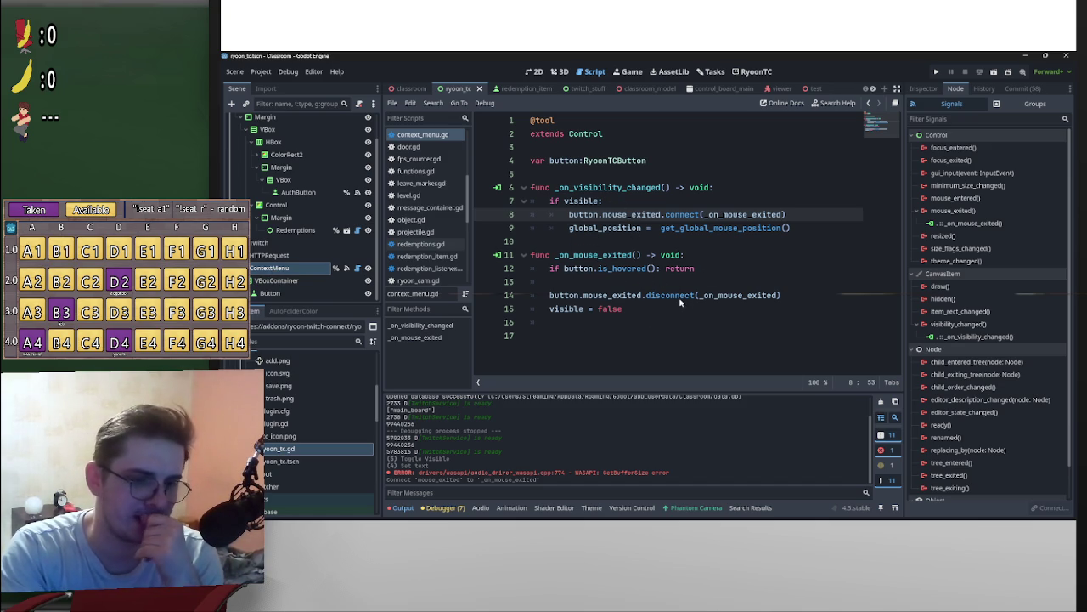
click(638, 279)
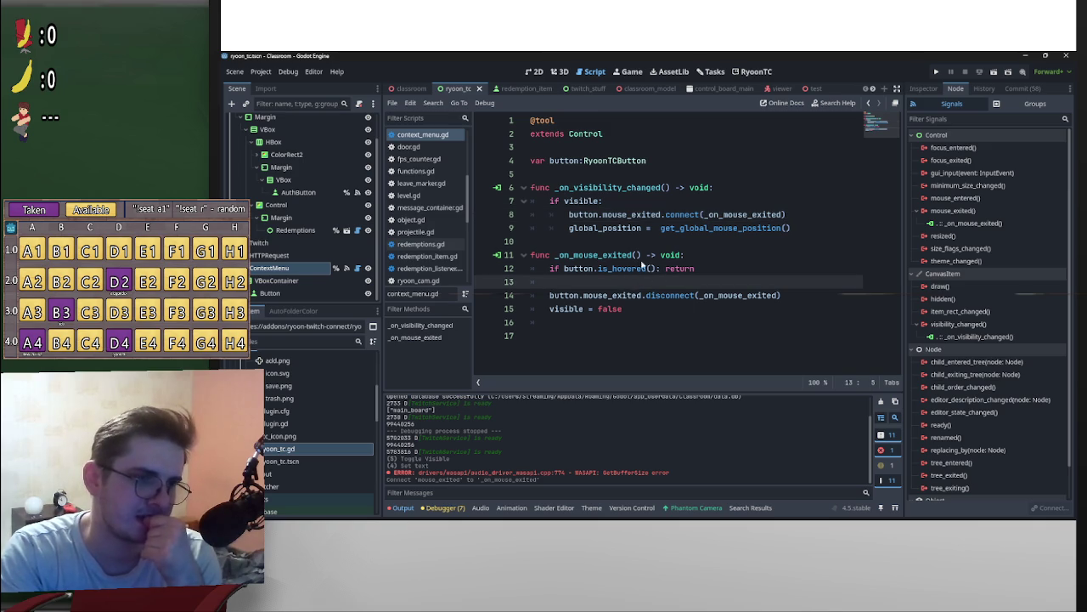
click(603, 243)
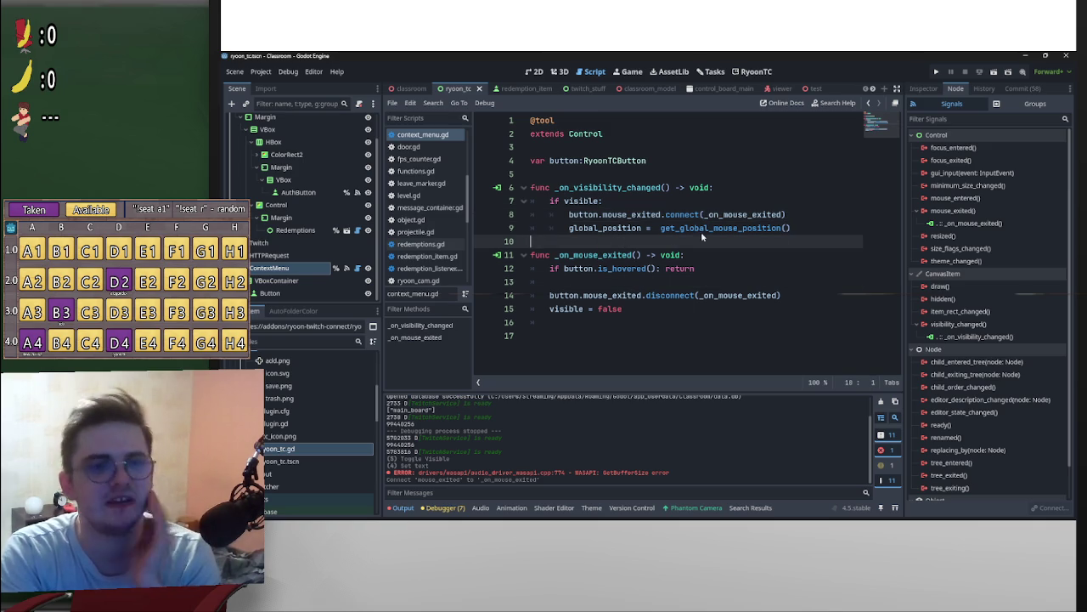
double_click(955, 197)
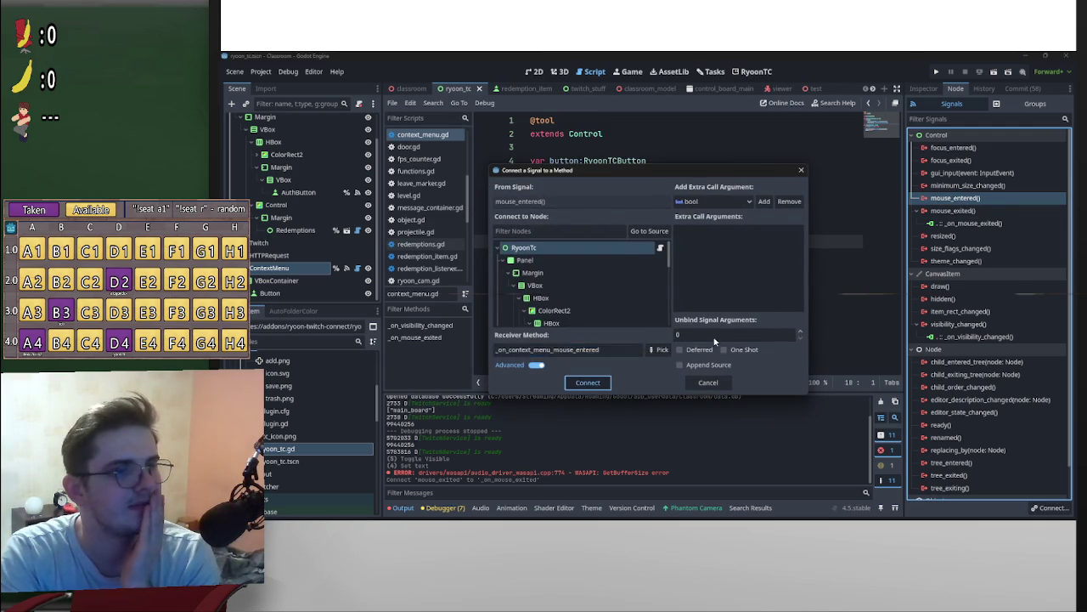
Step: Delete the accidental _on_context_menu_mouse_entered stub and connection, then reopen mouse_entered's connect dialog
key(Return)
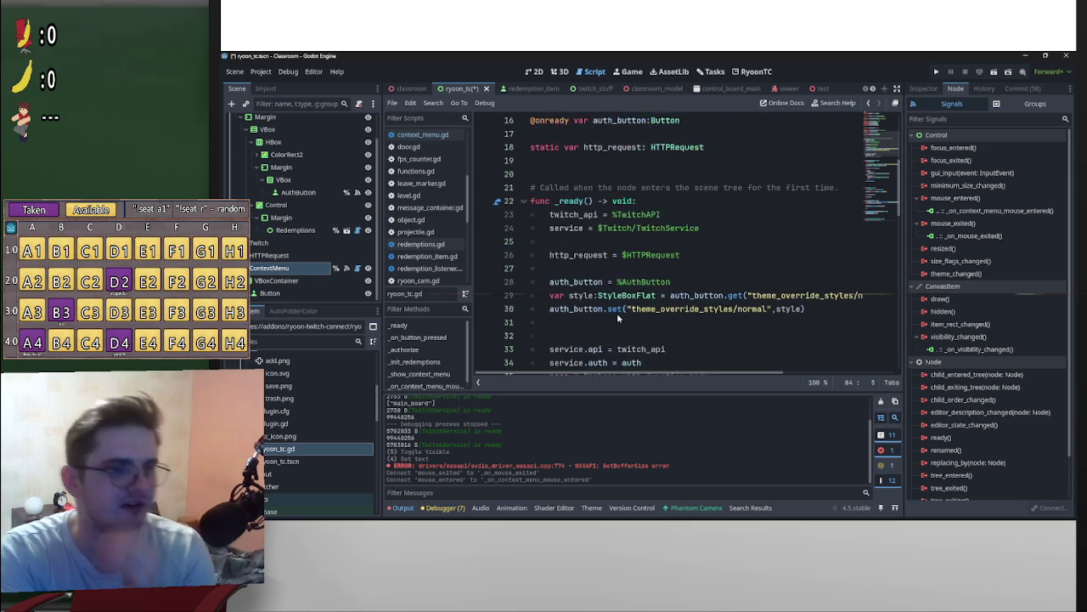
key(Delete)
right_click(979, 212)
key(Escape)
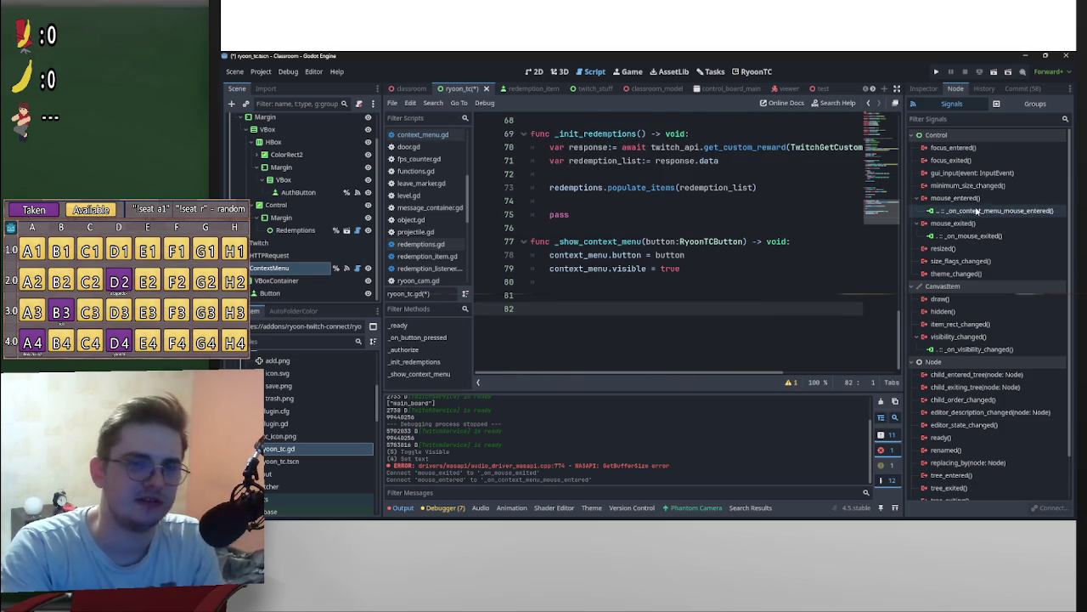
right_click(977, 209)
click(1030, 236)
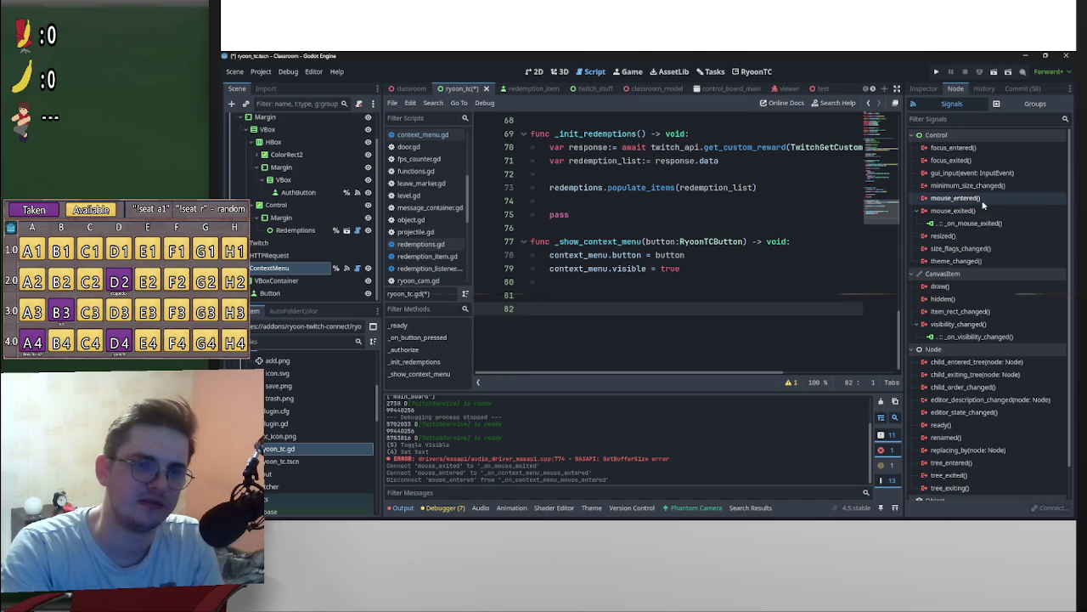
double_click(955, 197)
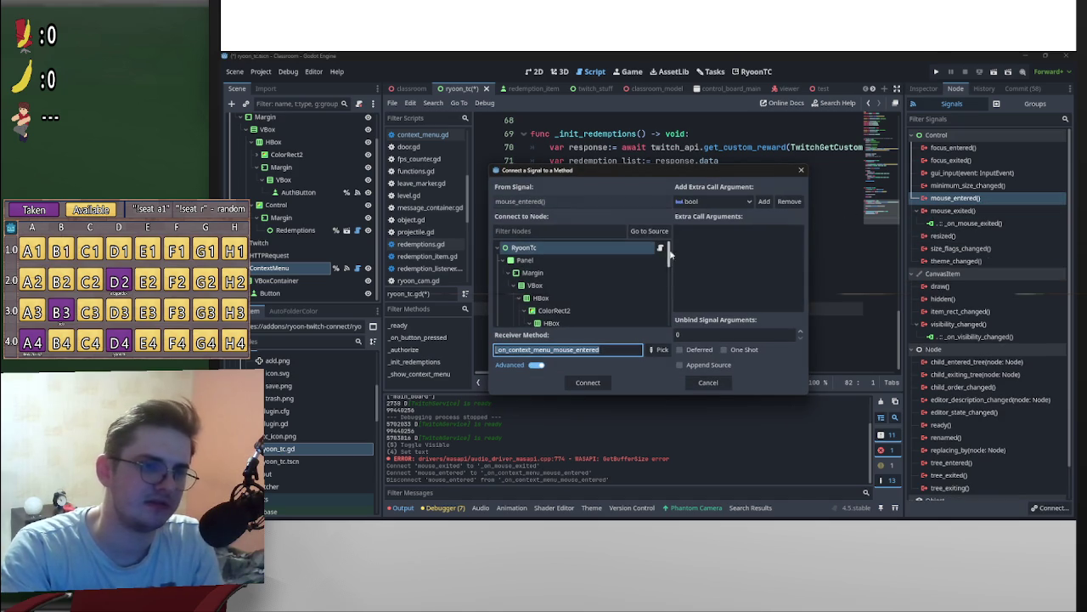
Step: Connect mouse_entered to ContextMenu, creating _on_mouse_entered, and select that new function to move it
scroll(671, 274, down, 5)
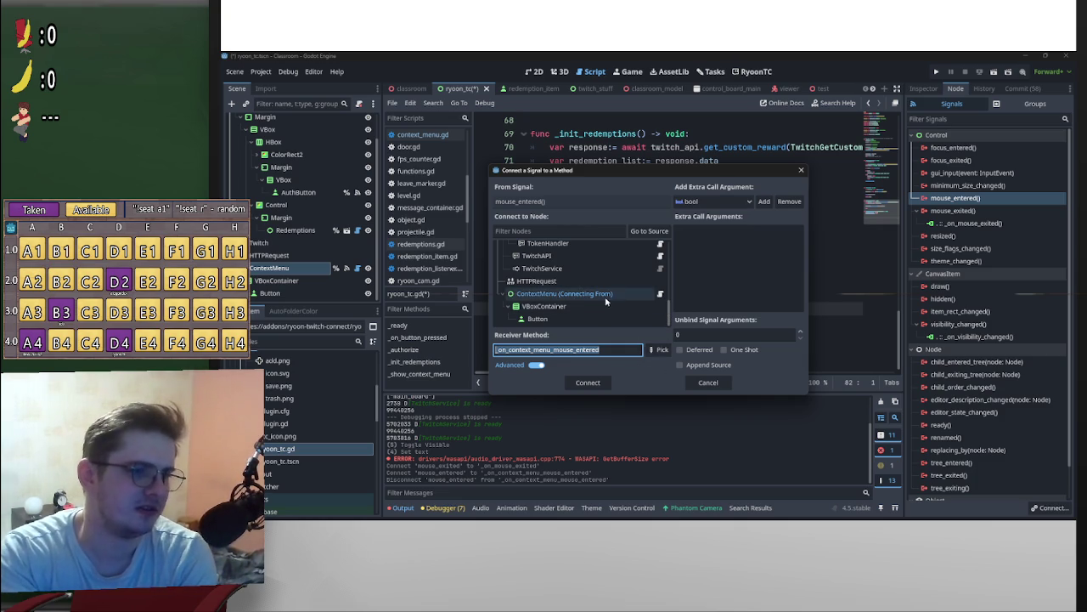
click(588, 383)
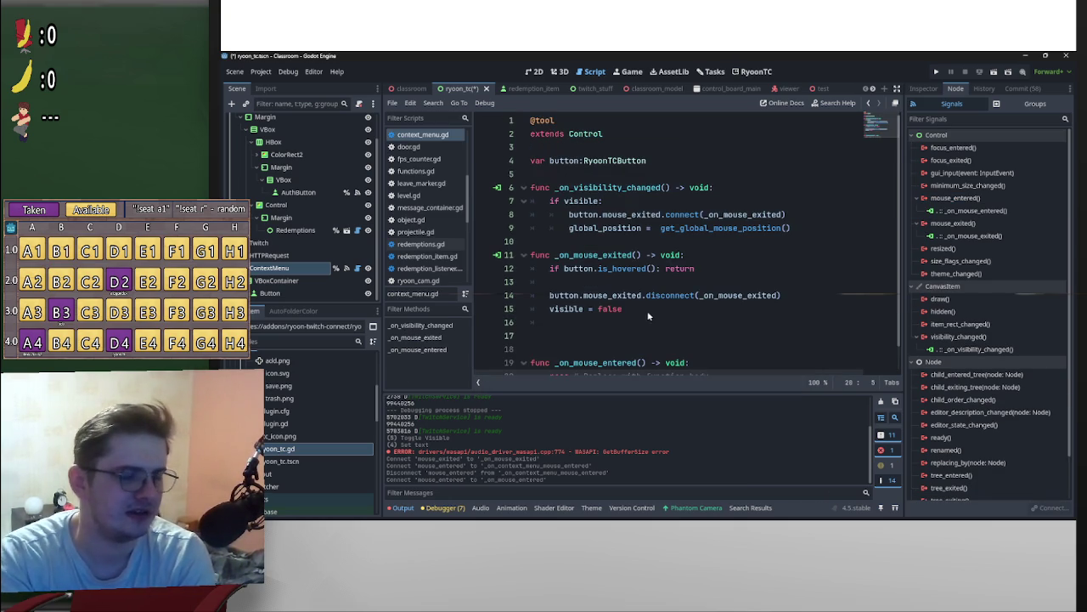
click(533, 228)
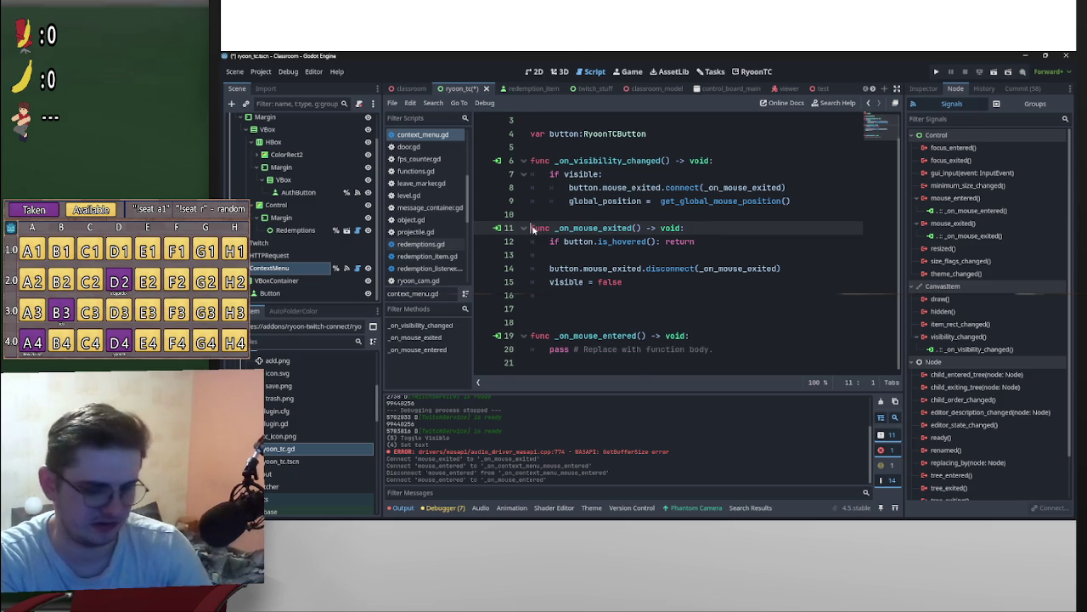
key(Return)
key(Return)
mouse_move(716, 349)
mouse_down()
mouse_move(541, 338)
mouse_move(584, 191)
mouse_move(582, 203)
mouse_up()
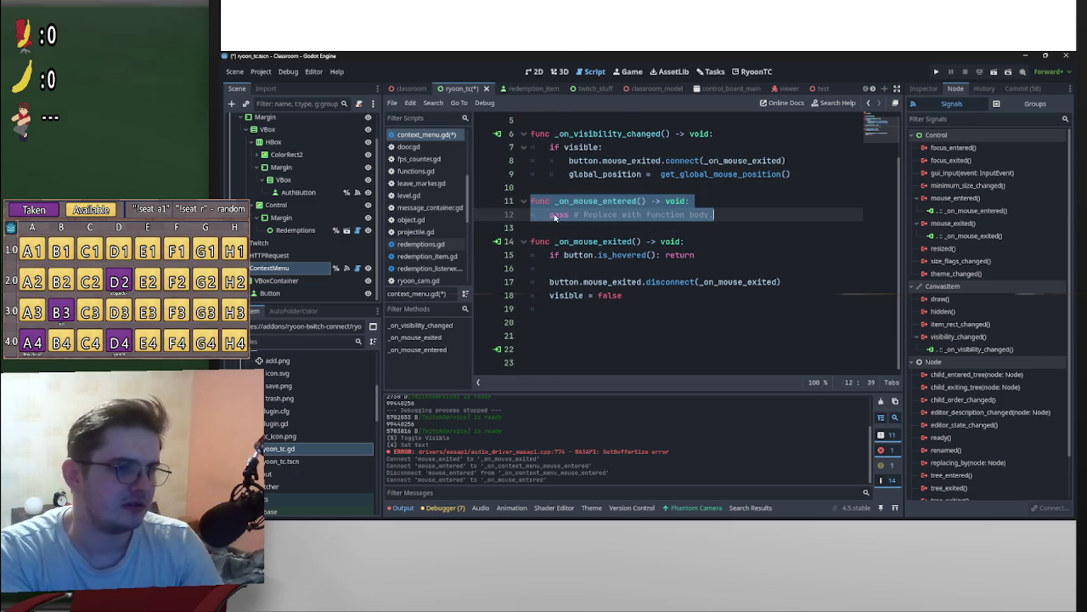
Step: Delete the trailing blank lines and save context_menu.gd and the ryoon_tc scene
click(553, 361)
key(BackSpace)
key(BackSpace)
key(BackSpace)
key(BackSpace)
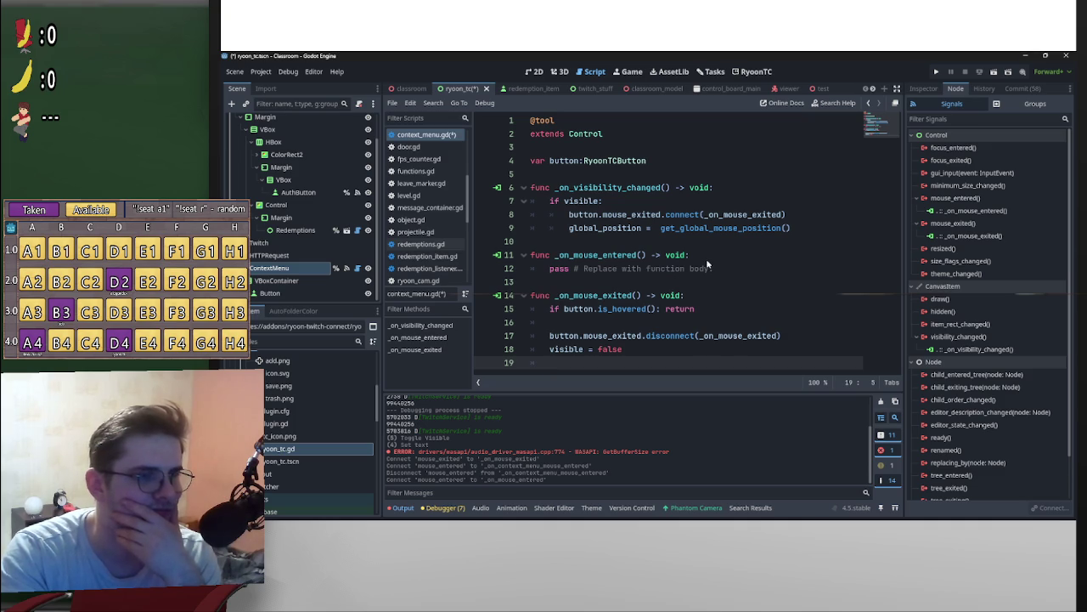
click(706, 262)
key(ctrl+s)
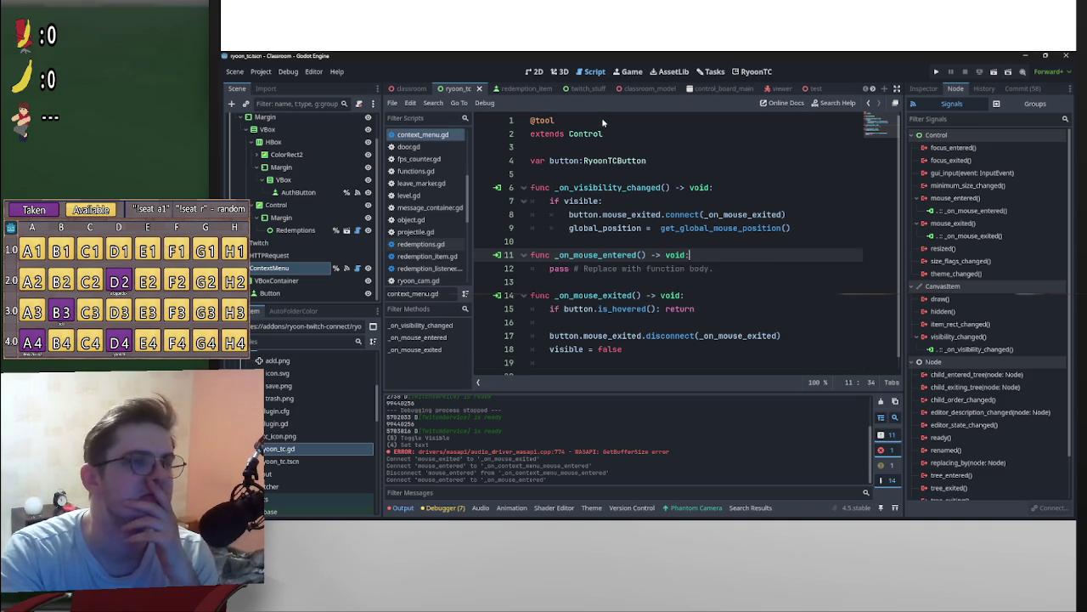
scroll(318, 214, up, 2)
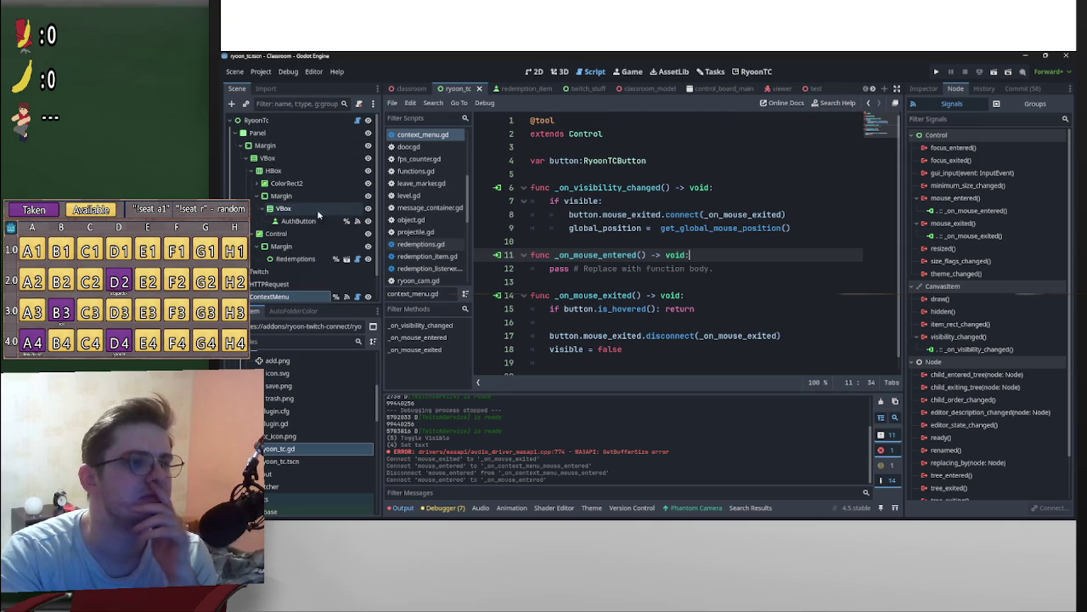
Step: Open ryoon_tc.gd, jump to the redemptions declaration, then open redemptions.gd from the Redemptions node
click(357, 120)
scroll(647, 223, up, 5)
scroll(668, 238, down, 3)
scroll(668, 238, up, 5)
scroll(668, 238, down, 7)
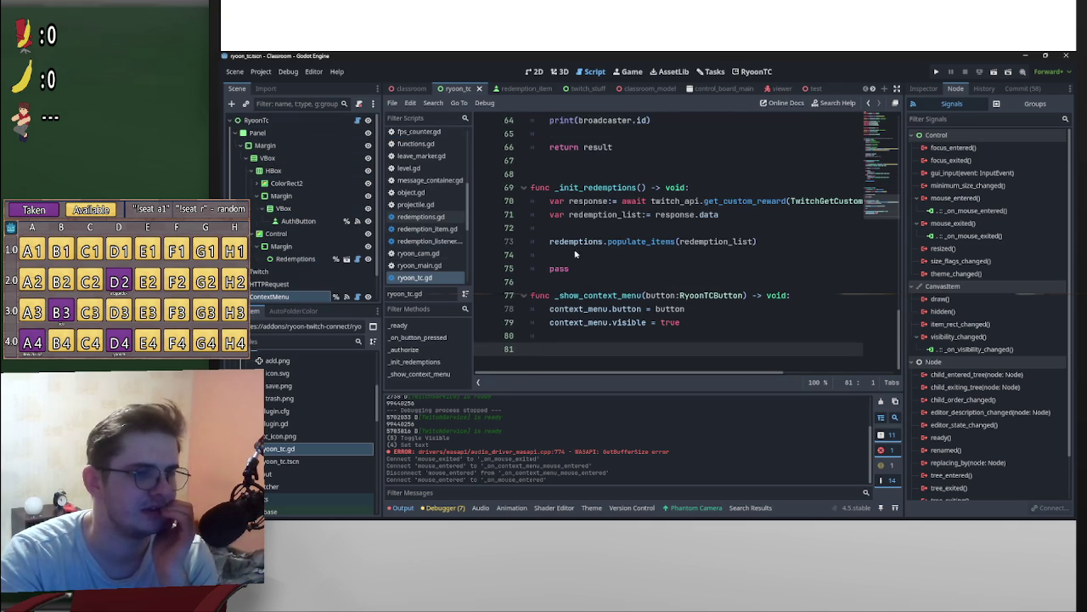
click(609, 242)
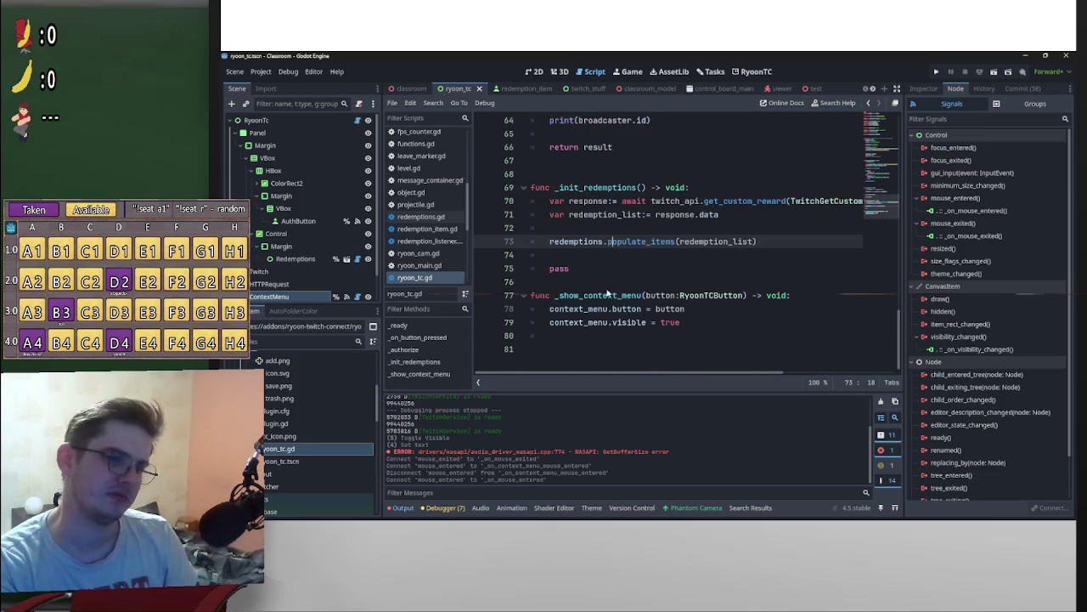
ctrl+click(586, 241)
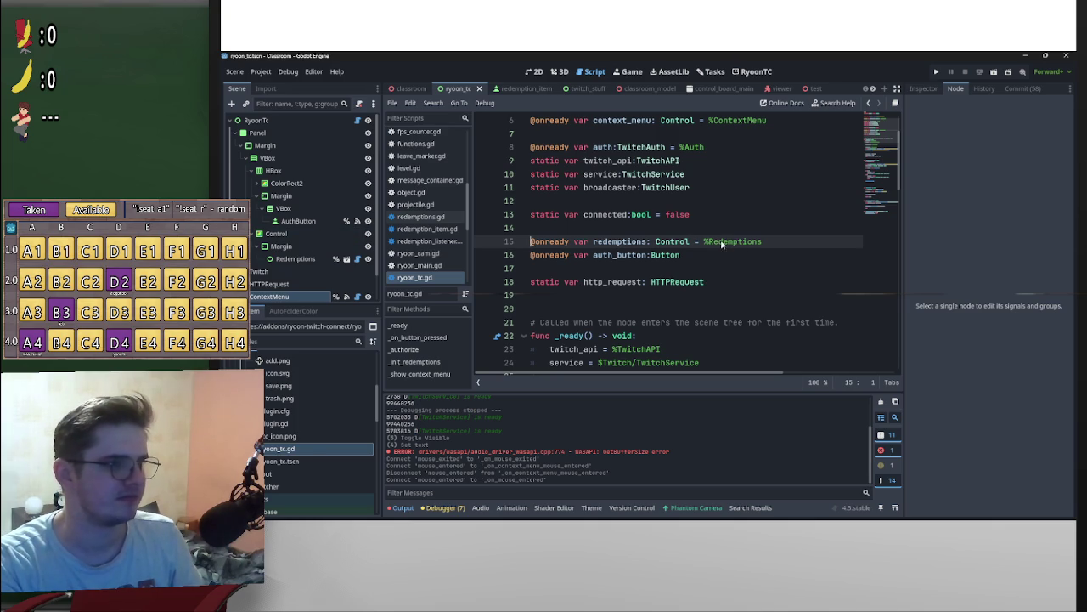
click(357, 259)
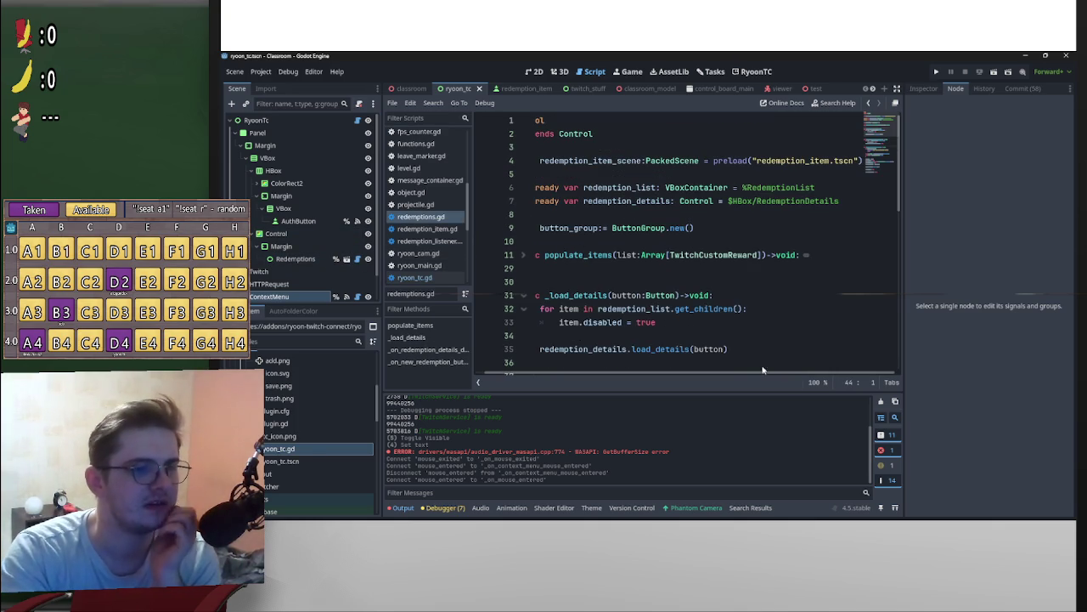
Step: Read through redemptions.gd, highlight the RyoonTC reference on line 46, and return to ryoon_tc.gd
drag(763, 371, 746, 371)
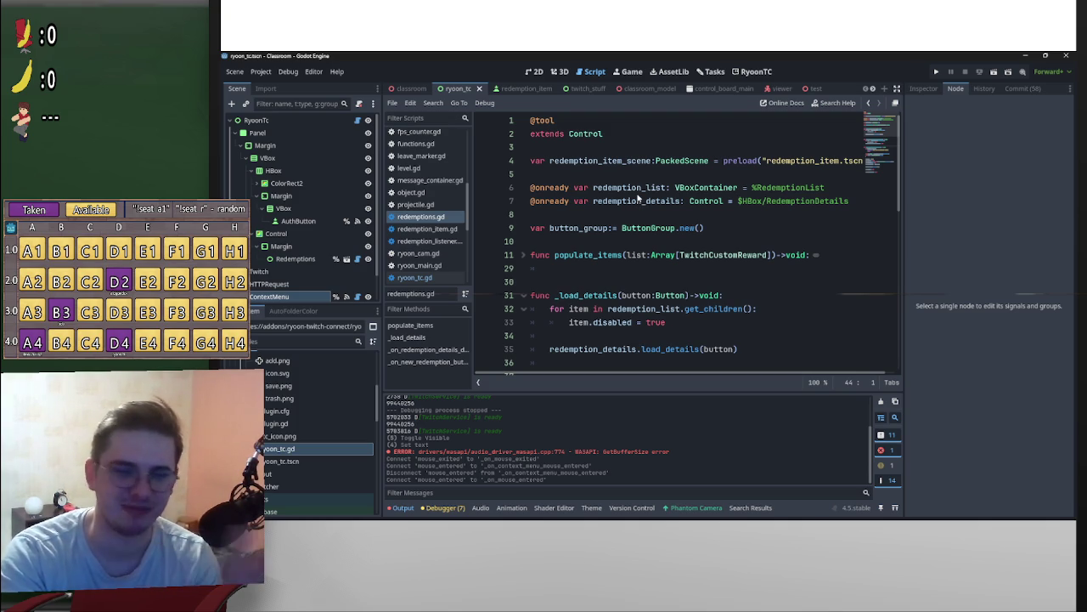
scroll(696, 279, down, 5)
scroll(696, 290, up, 10)
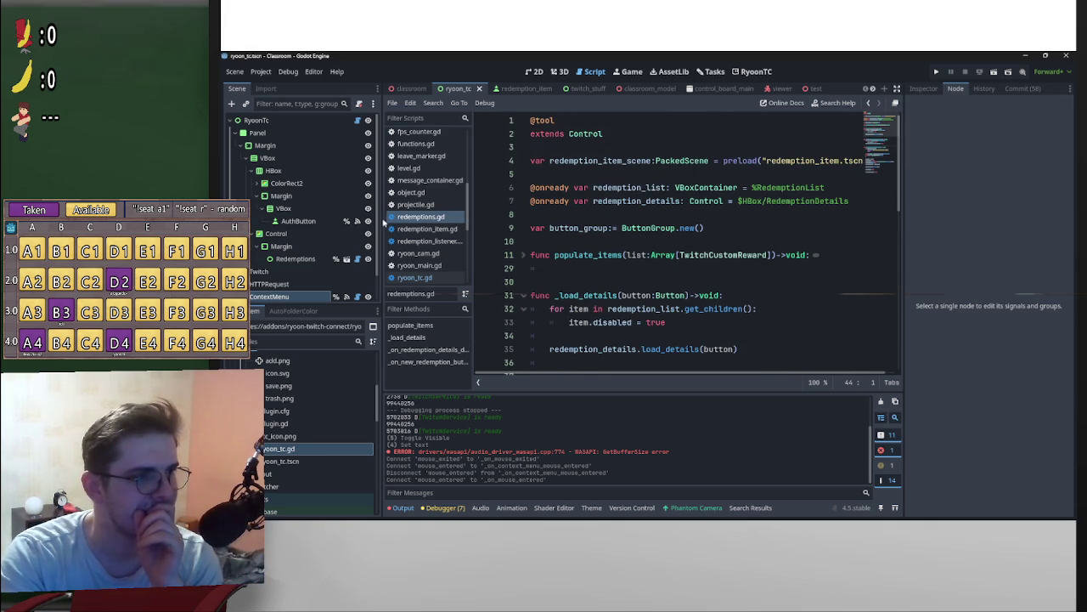
scroll(379, 240, down, 2)
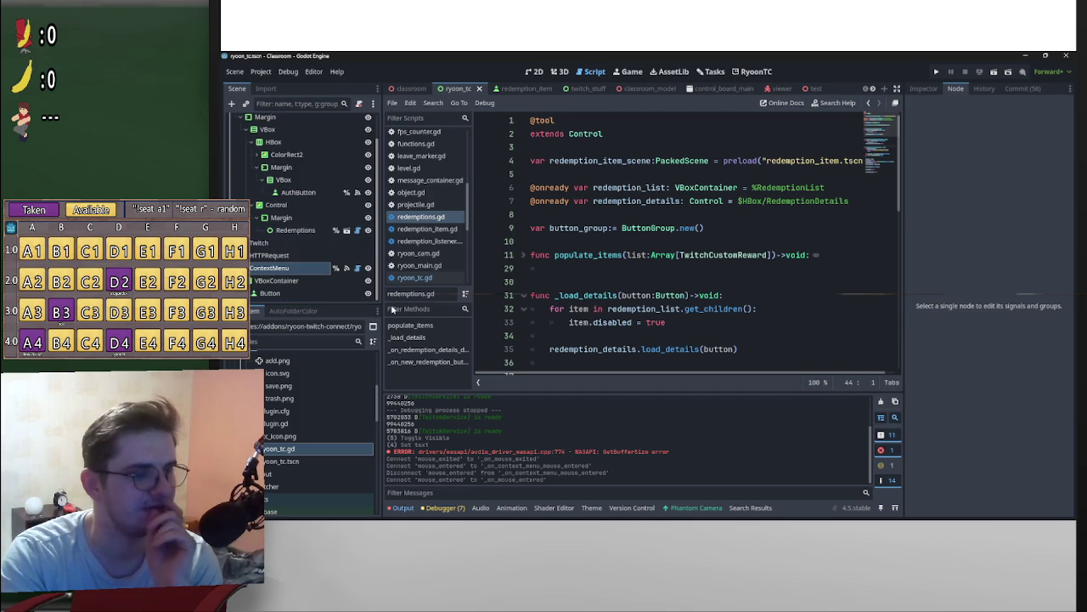
scroll(380, 281, up, 2)
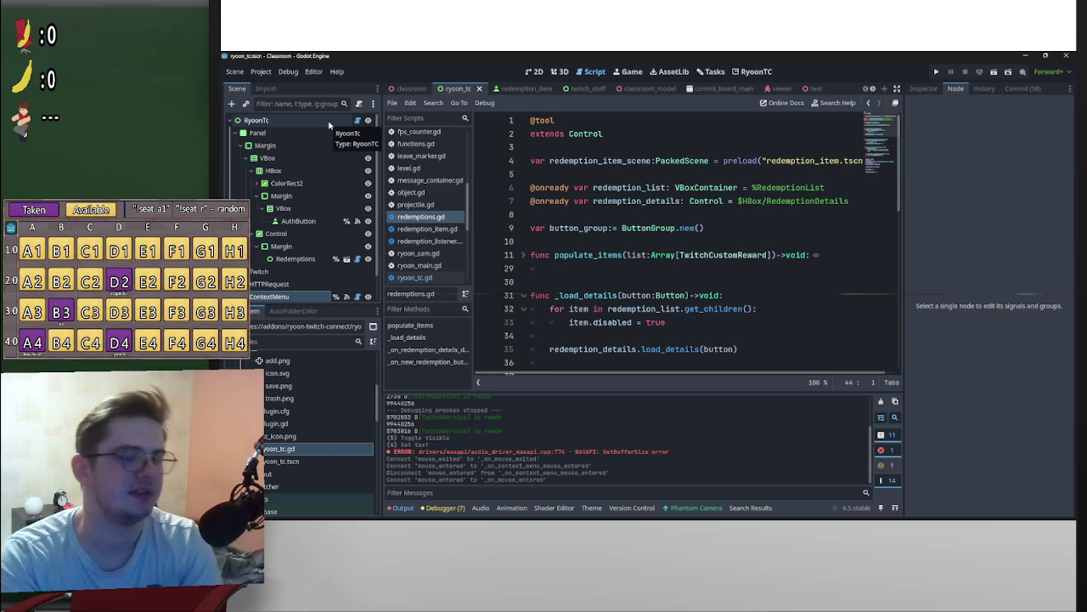
scroll(567, 239, down, 5)
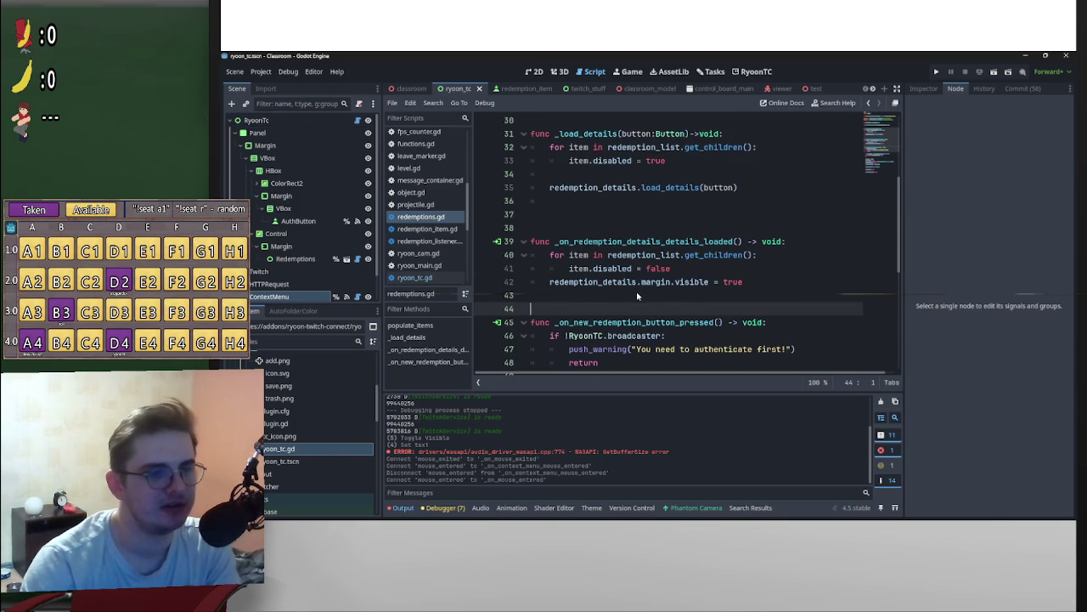
scroll(637, 295, down, 2)
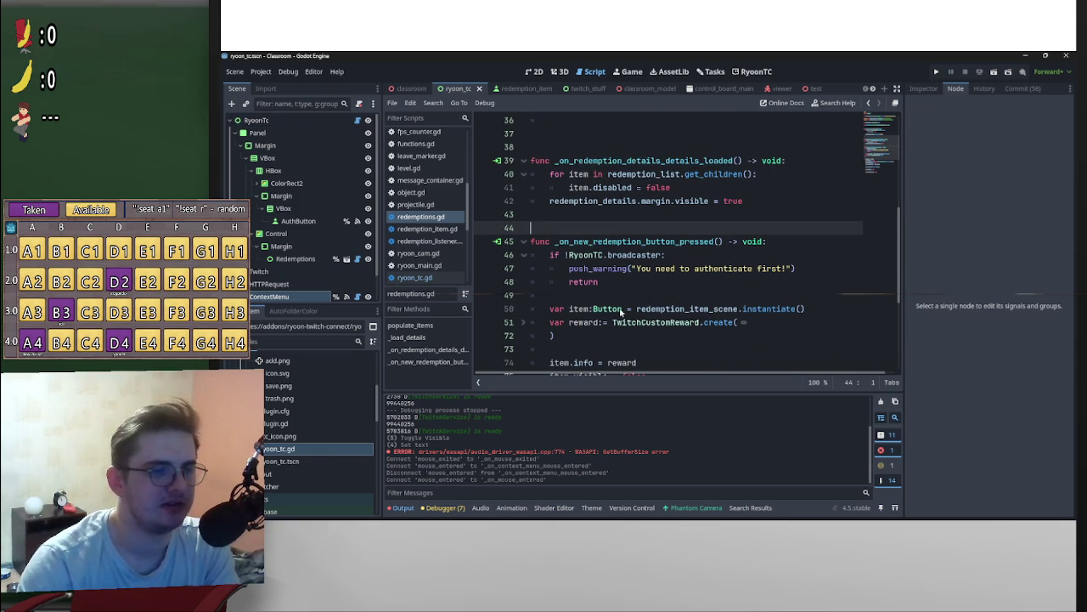
double_click(584, 256)
click(361, 121)
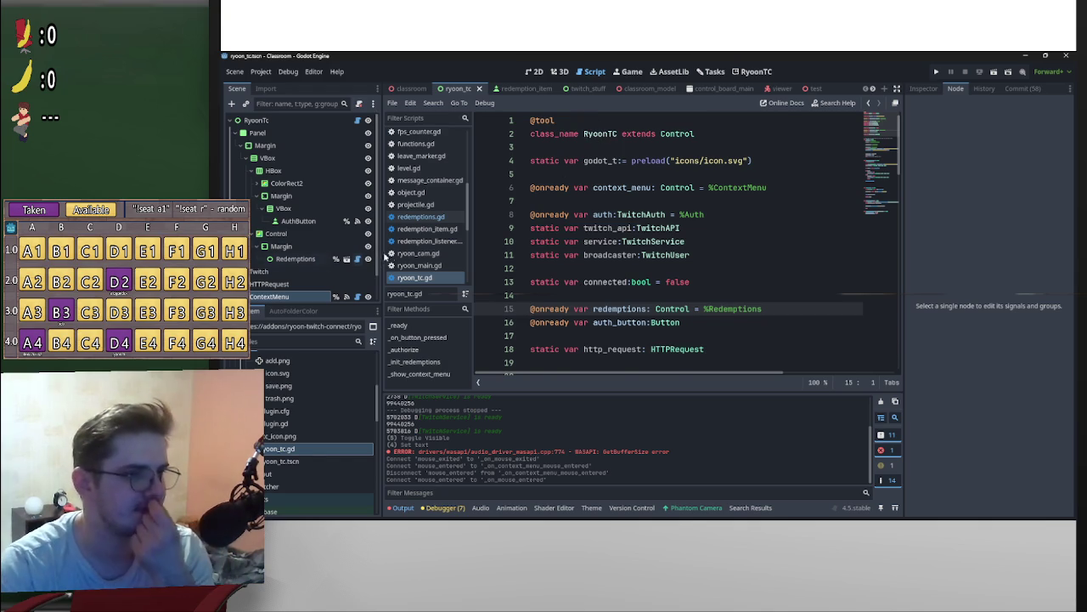
scroll(522, 268, down, 2)
scroll(521, 268, down, 9)
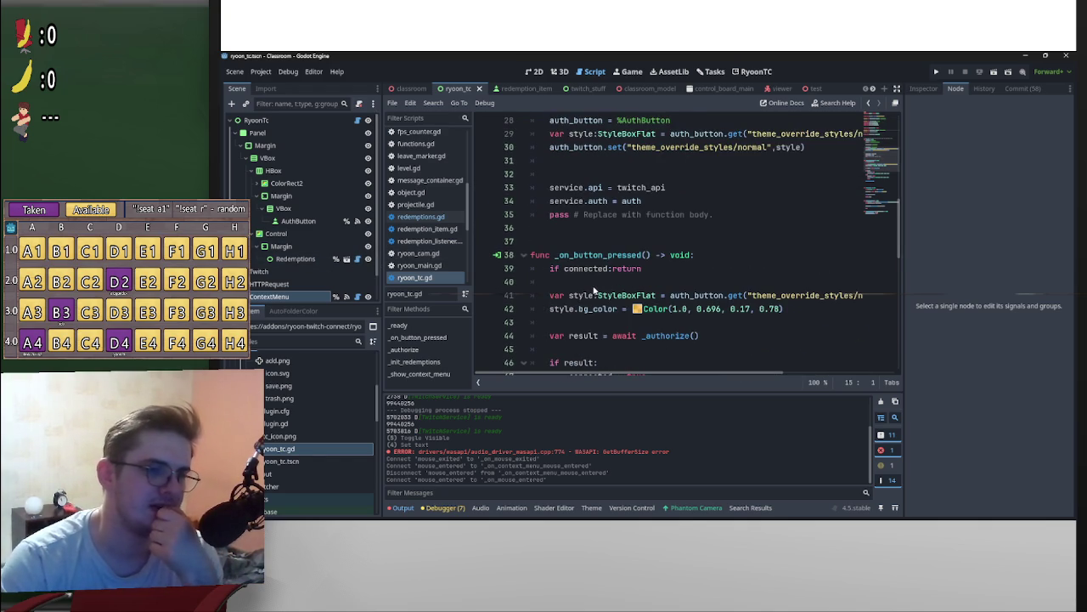
scroll(595, 290, down, 10)
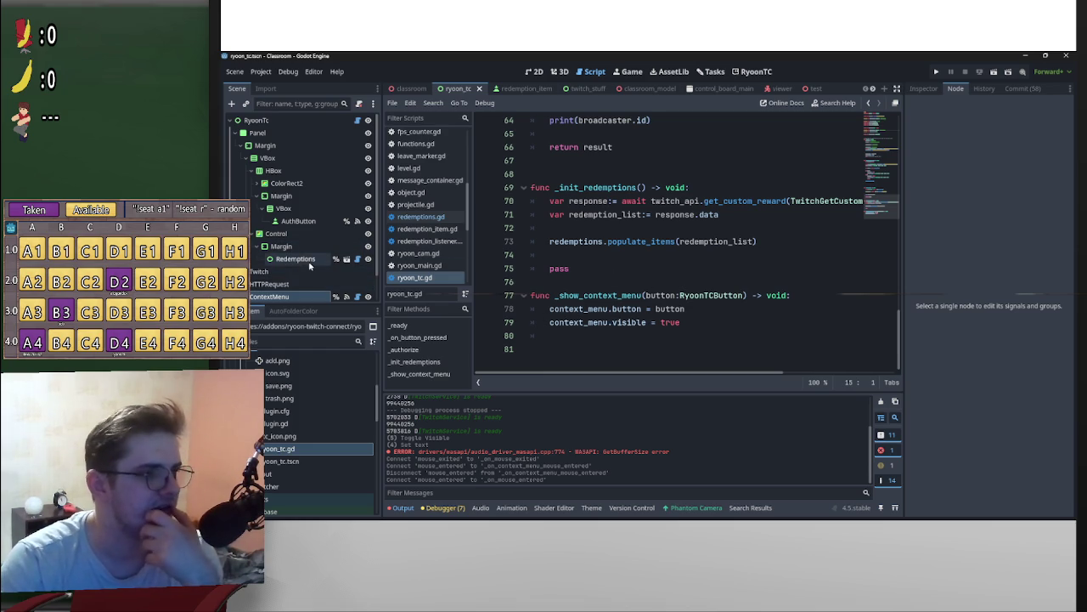
scroll(764, 307, up, 18)
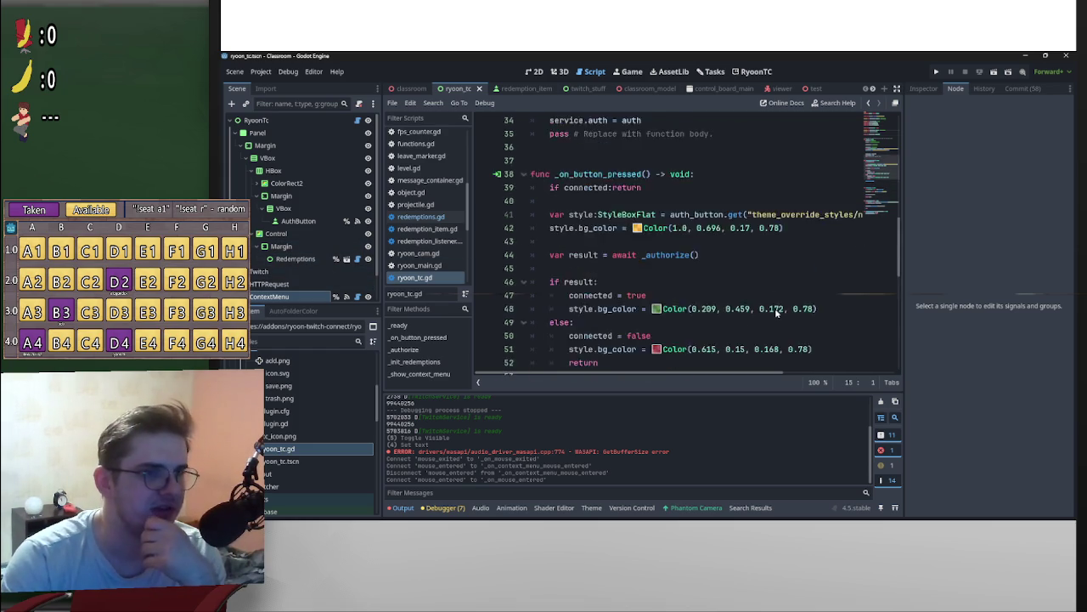
scroll(707, 310, up, 3)
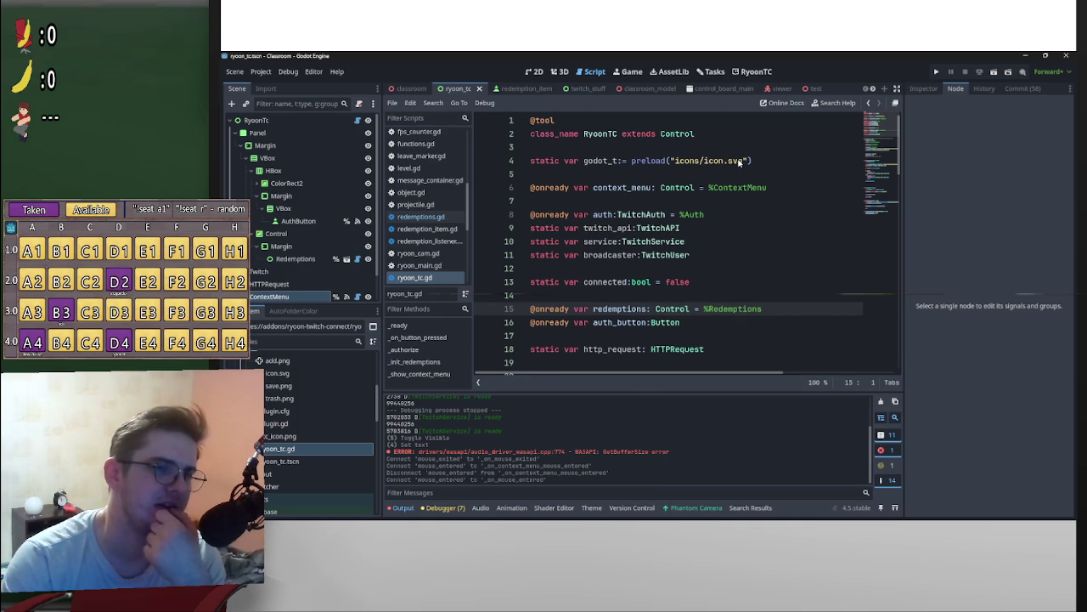
scroll(721, 190, down, 3)
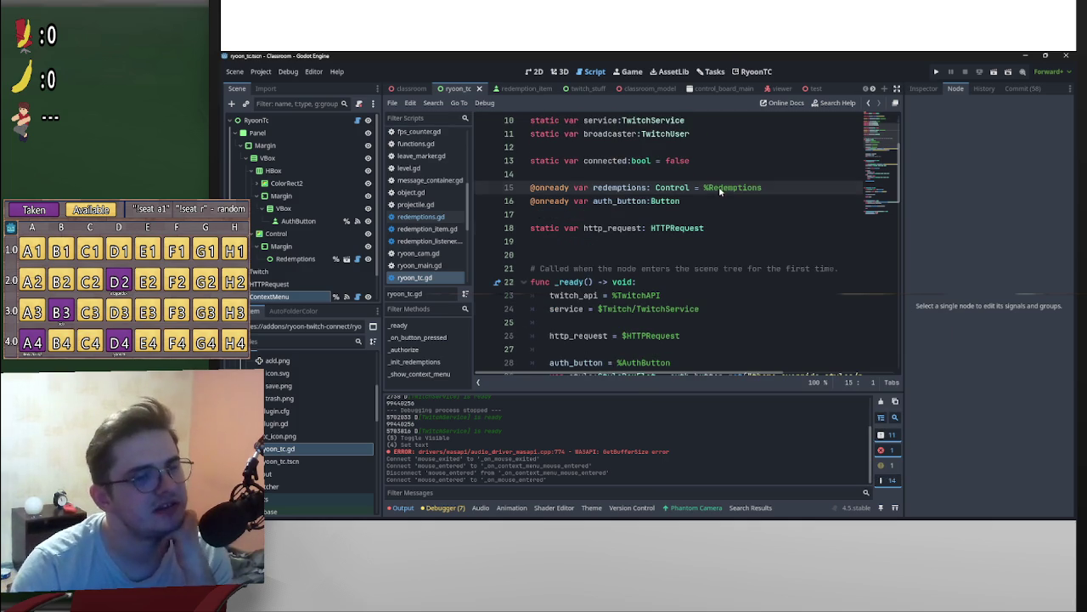
scroll(713, 234, down, 2)
scroll(714, 239, down, 2)
scroll(716, 255, up, 7)
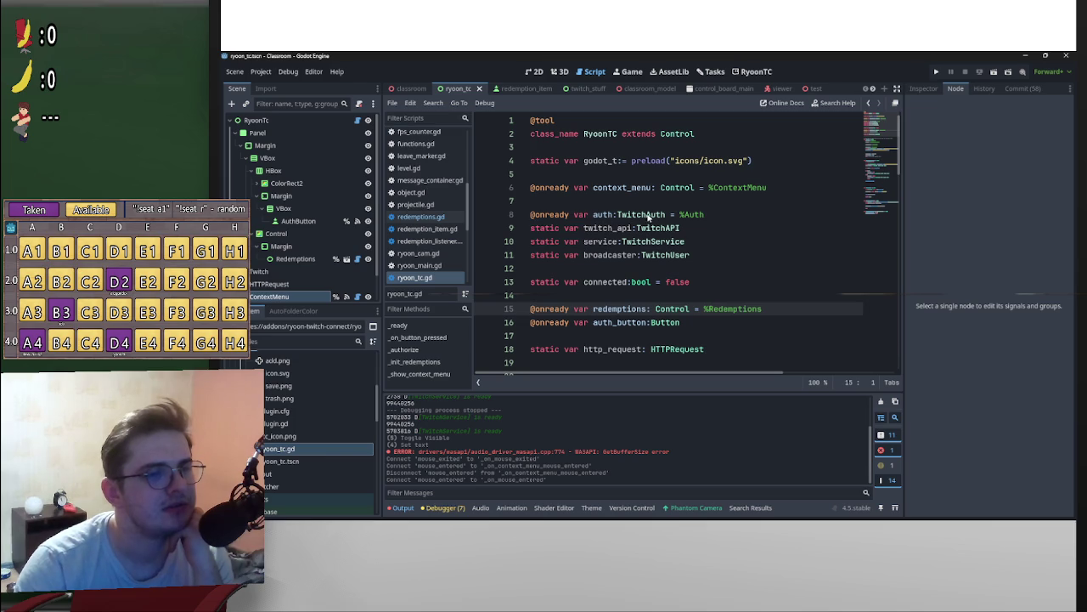
scroll(646, 262, down, 2)
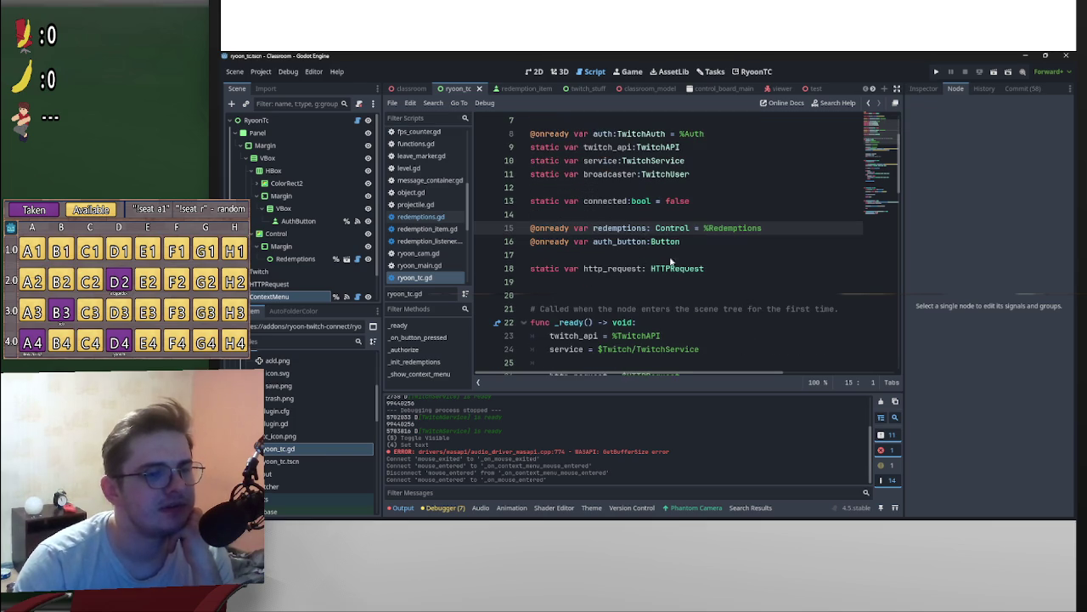
scroll(772, 316, up, 2)
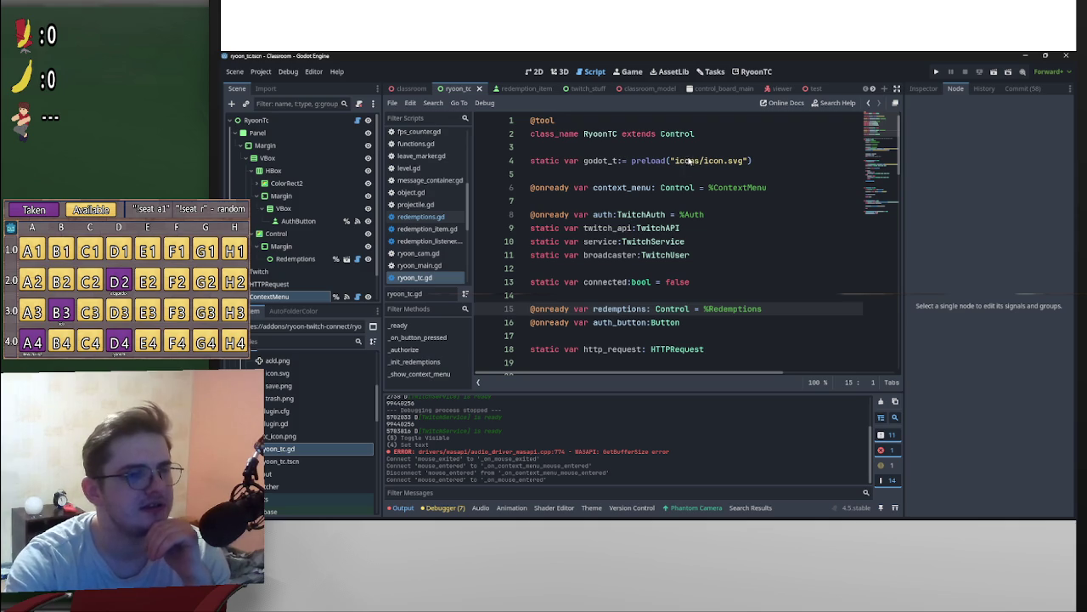
scroll(654, 228, down, 2)
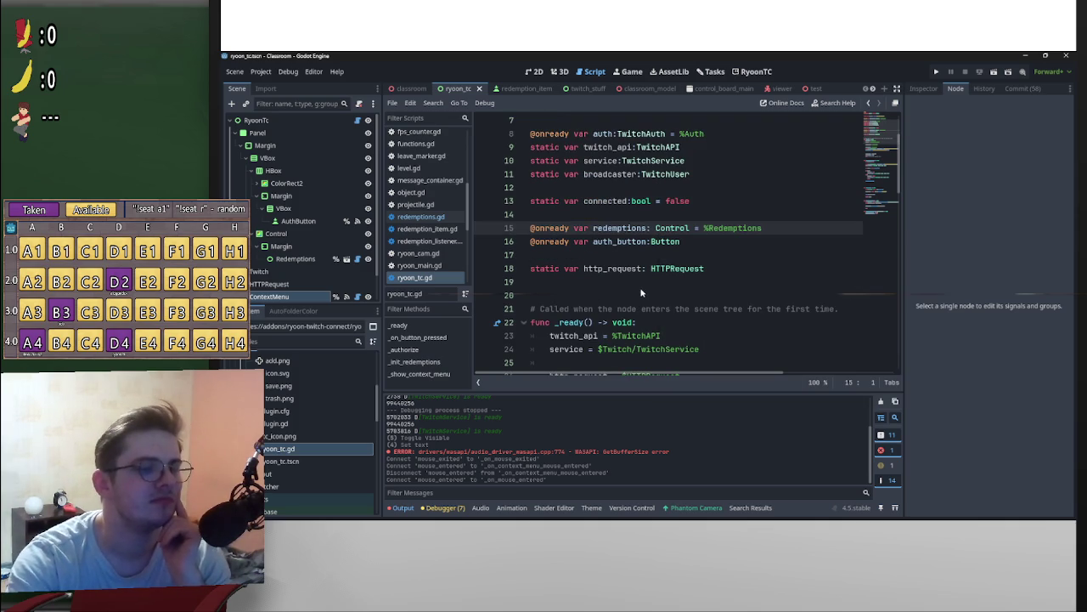
scroll(642, 294, up, 2)
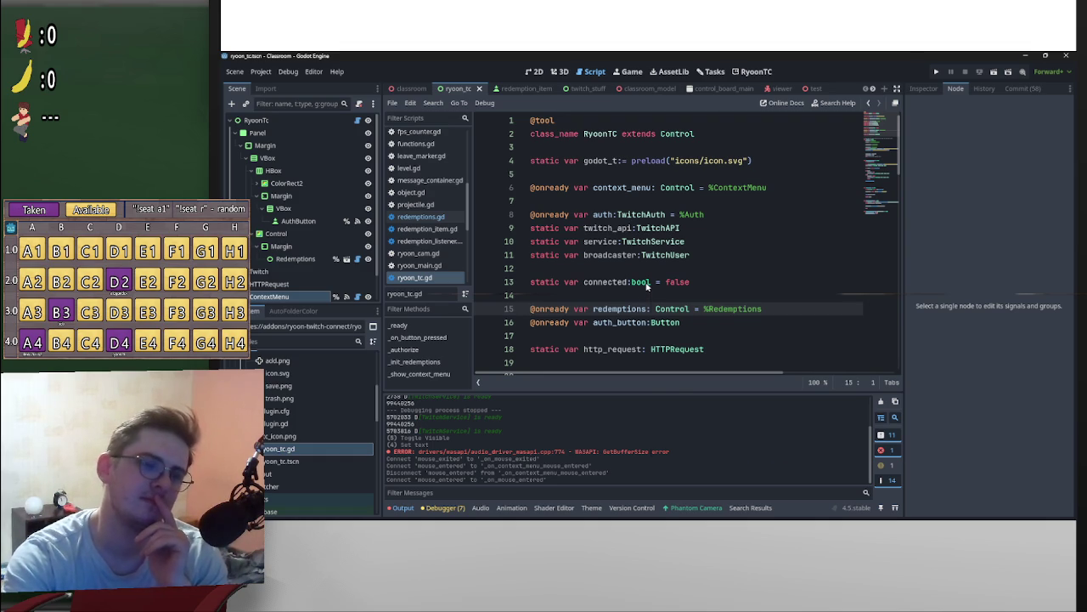
scroll(570, 272, down, 3)
scroll(573, 295, up, 3)
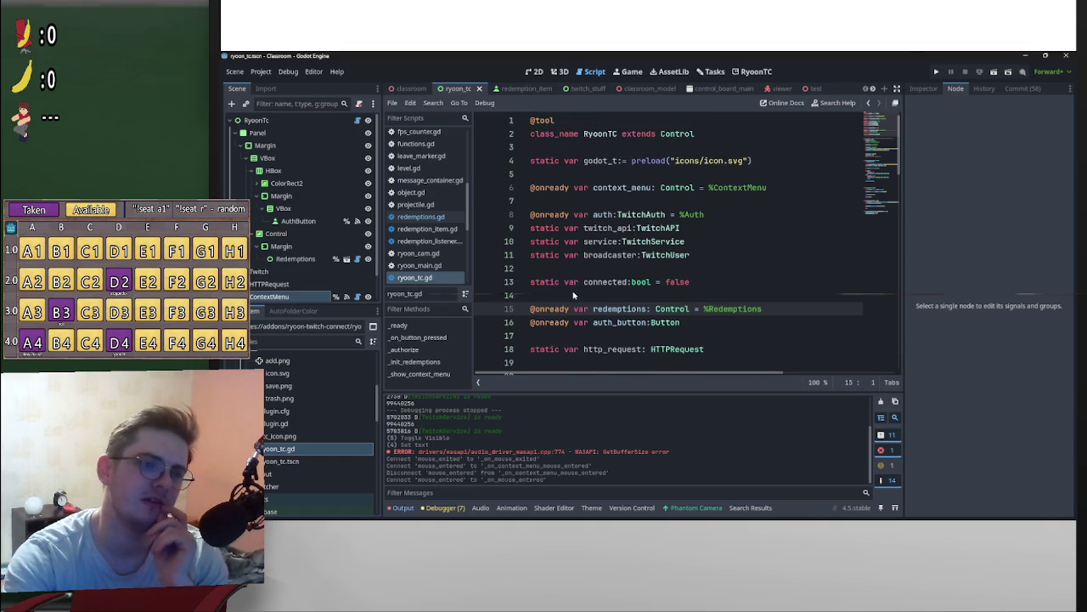
scroll(637, 332, down, 5)
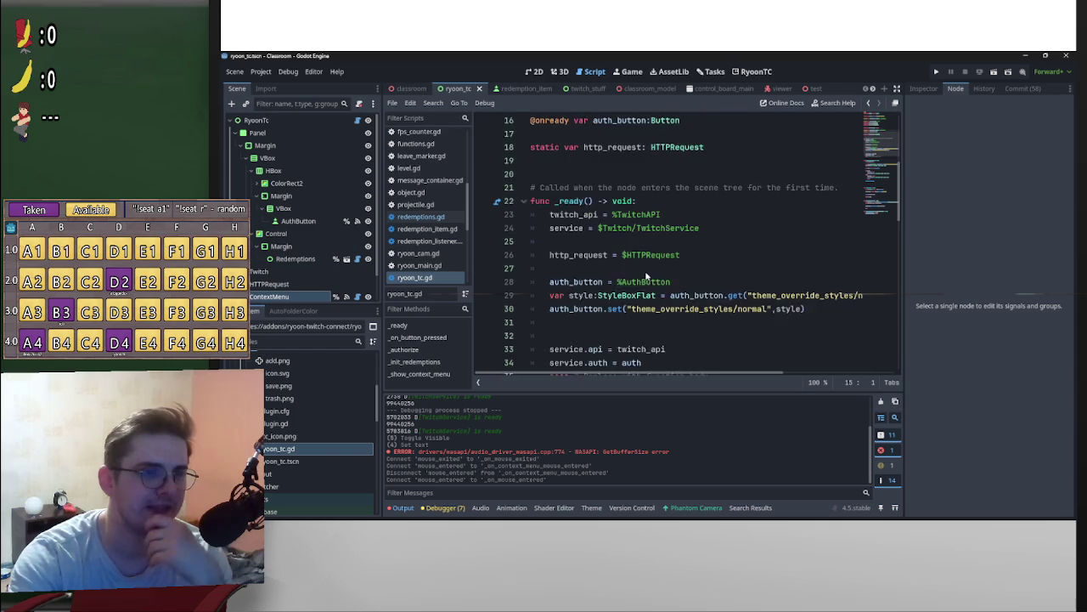
scroll(648, 276, up, 5)
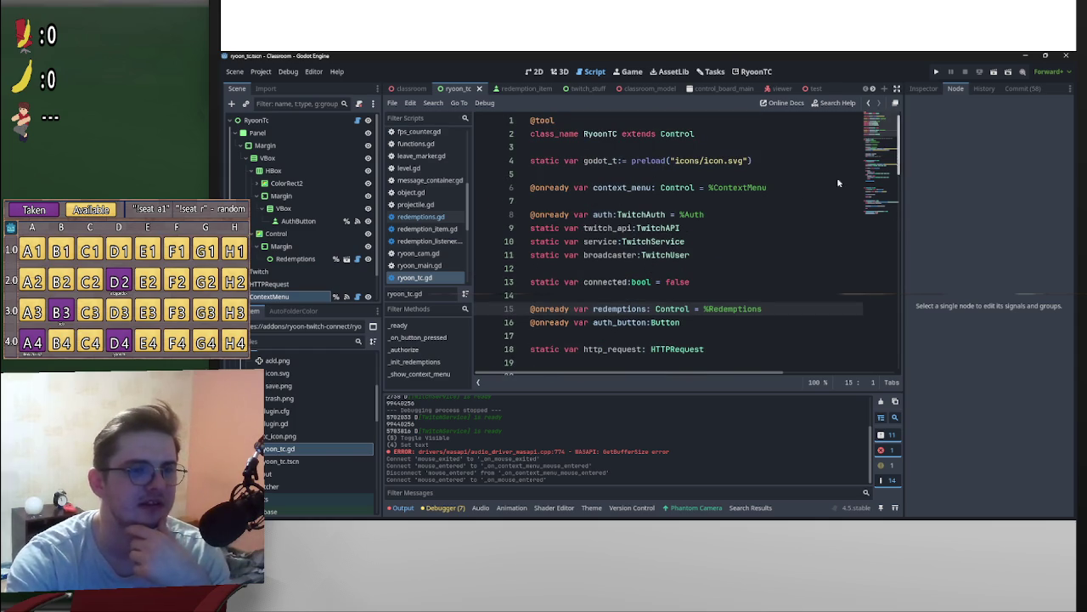
drag(898, 166, 906, 382)
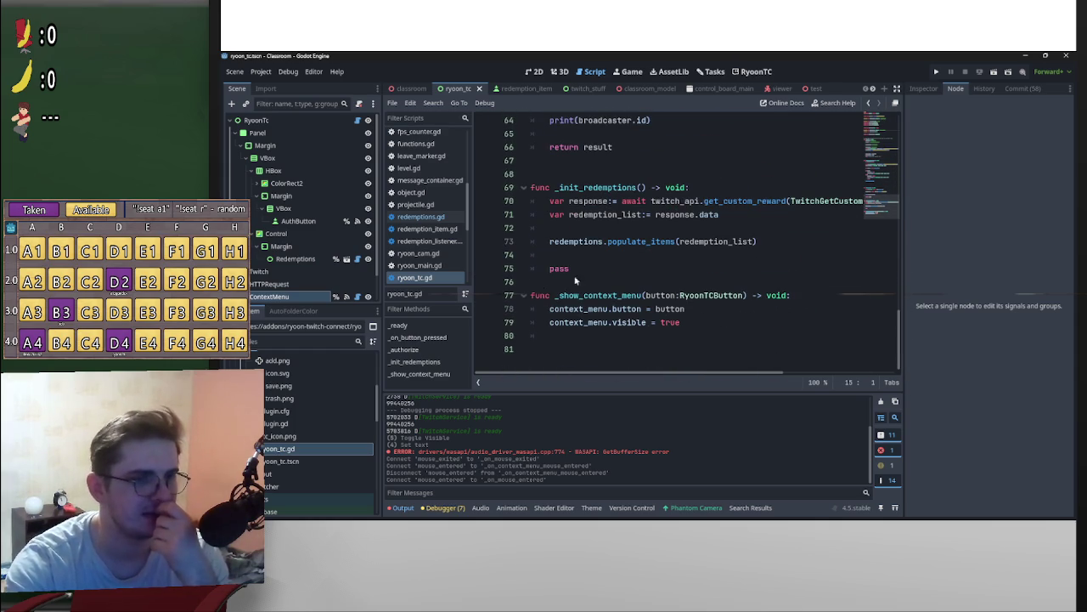
click(533, 297)
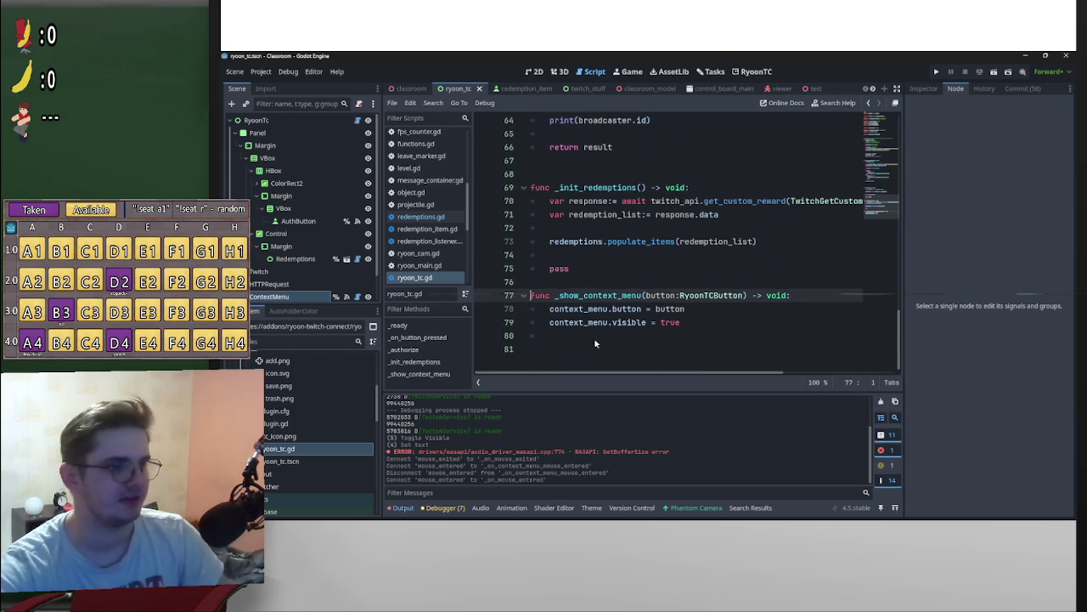
Step: Drop the trial static keyword and add 'var inst:RyoonTC' below the class name line
text(static)
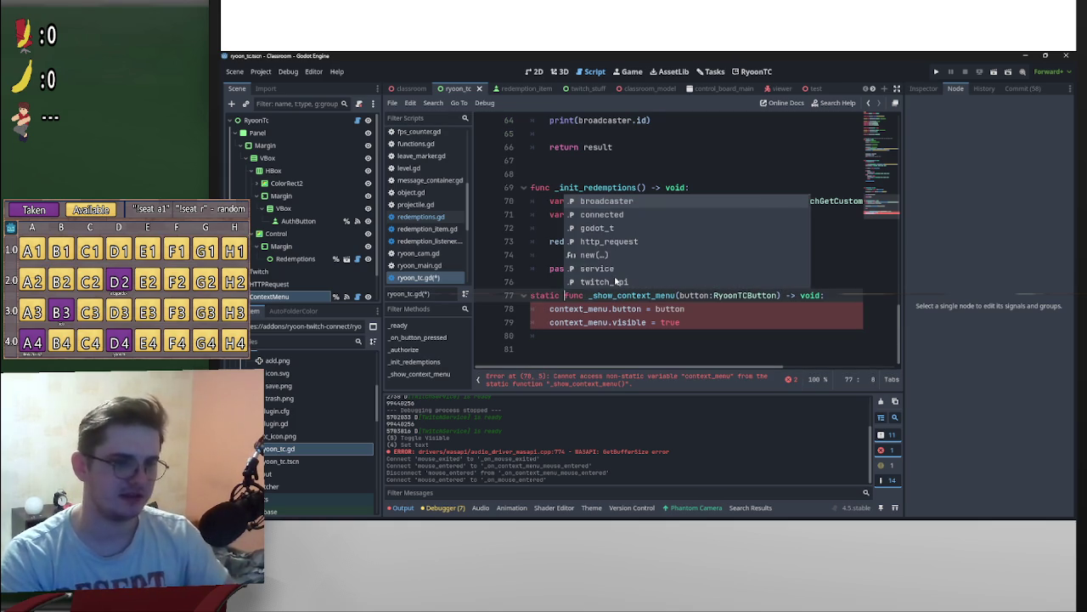
key(BackSpace)
key(BackSpace)
key(BackSpace)
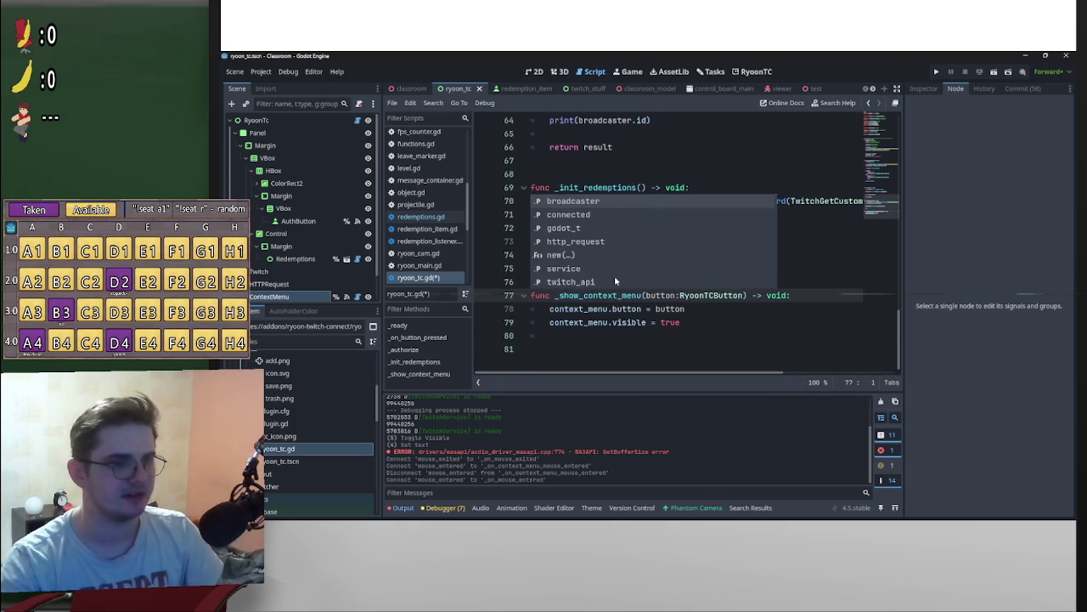
scroll(655, 295, up, 15)
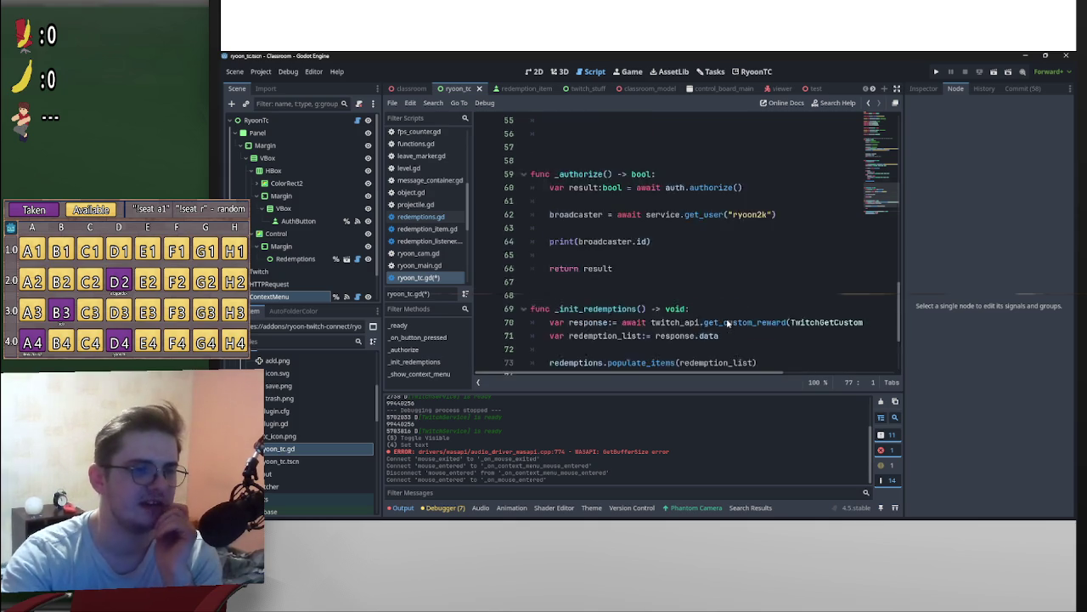
scroll(655, 295, up, 2)
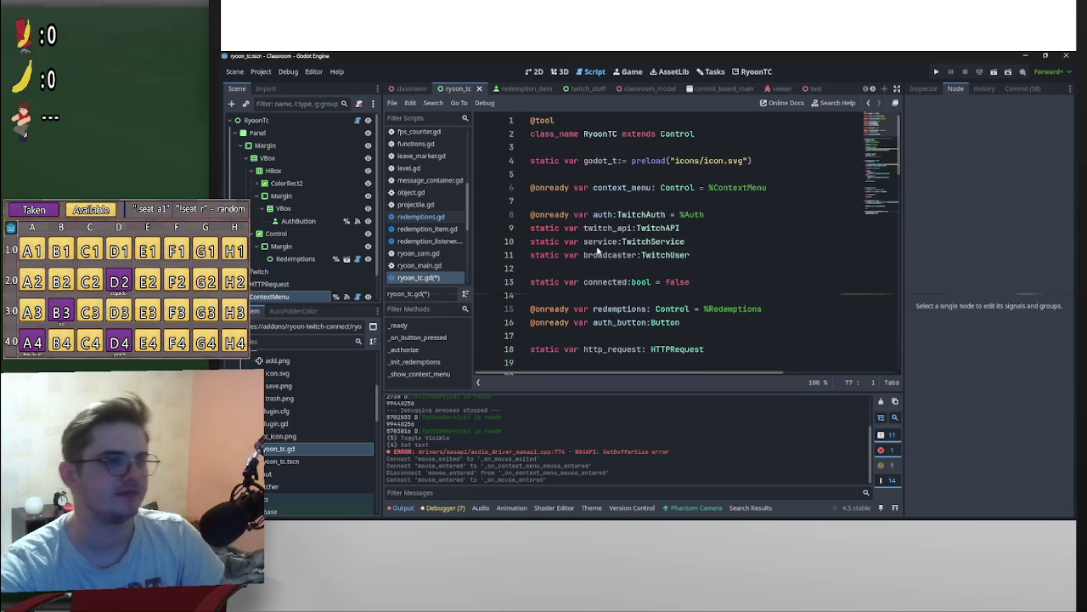
click(557, 147)
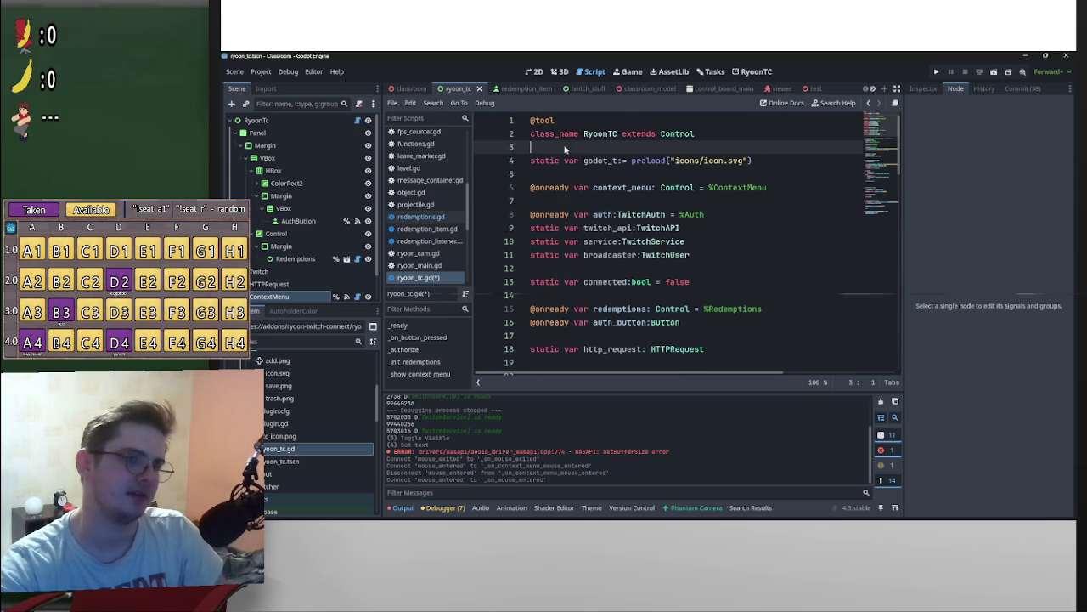
key(Return)
click(580, 150)
key(Return)
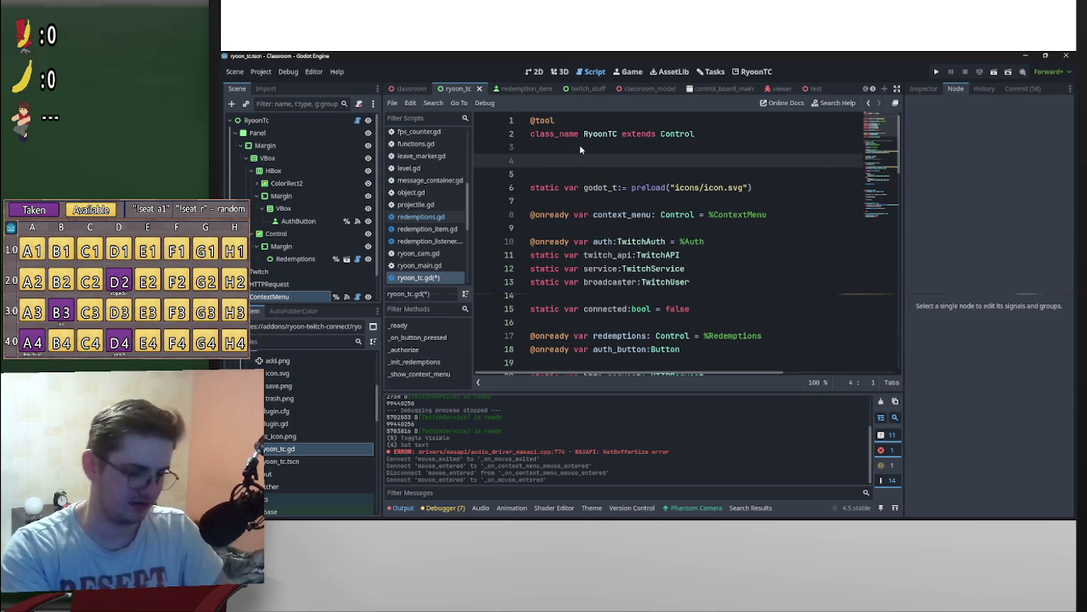
text(var inst:RyoonTC)
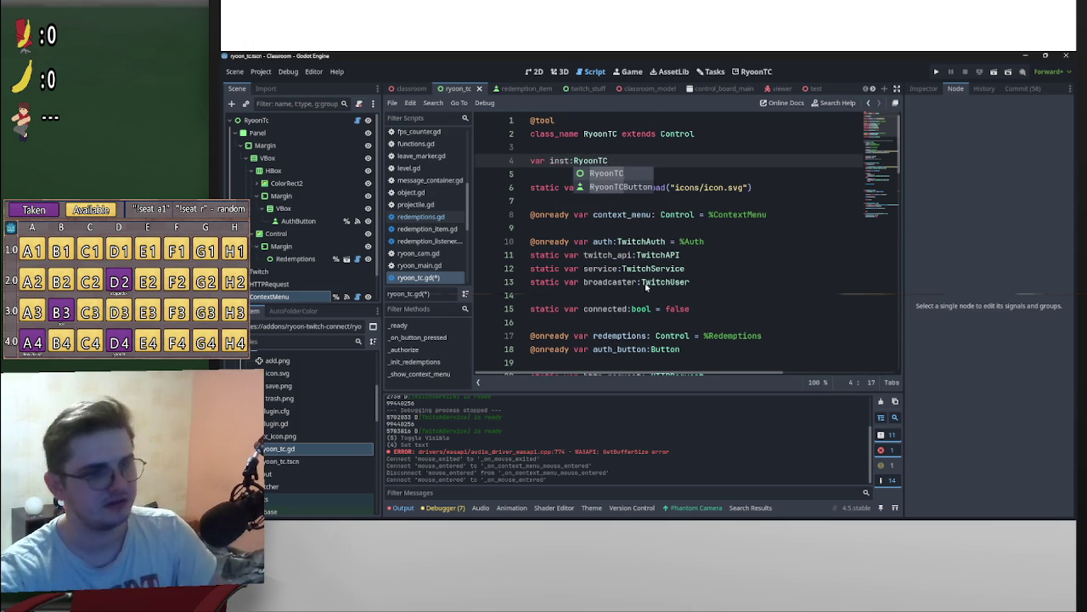
Step: Add 'inst = self' at the top of the _ready function
scroll(577, 238, down, 5)
click(550, 242)
key(Return)
key(Up)
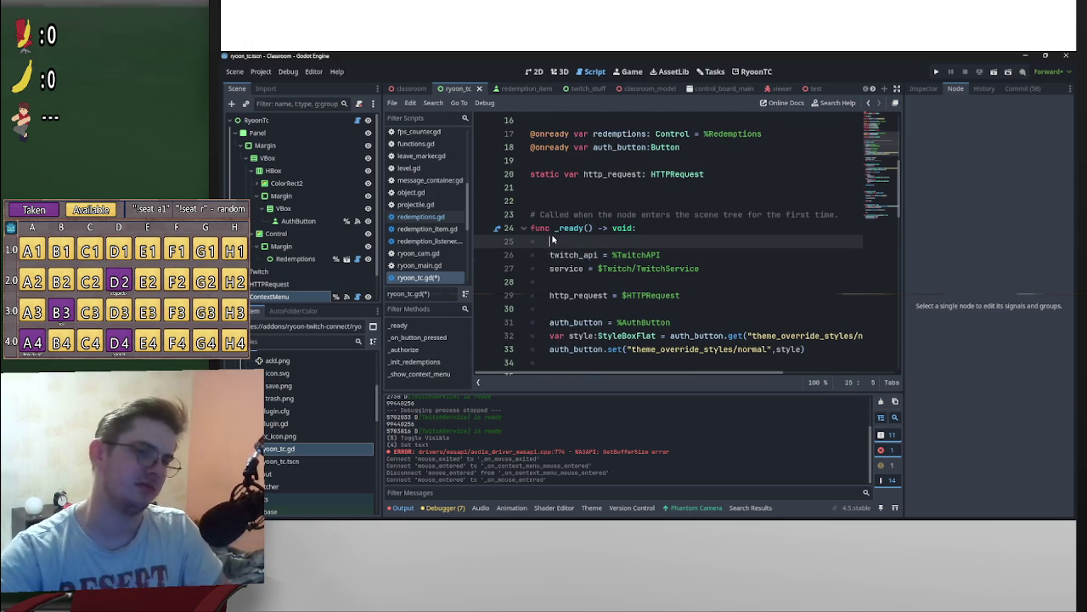
text(inst = s)
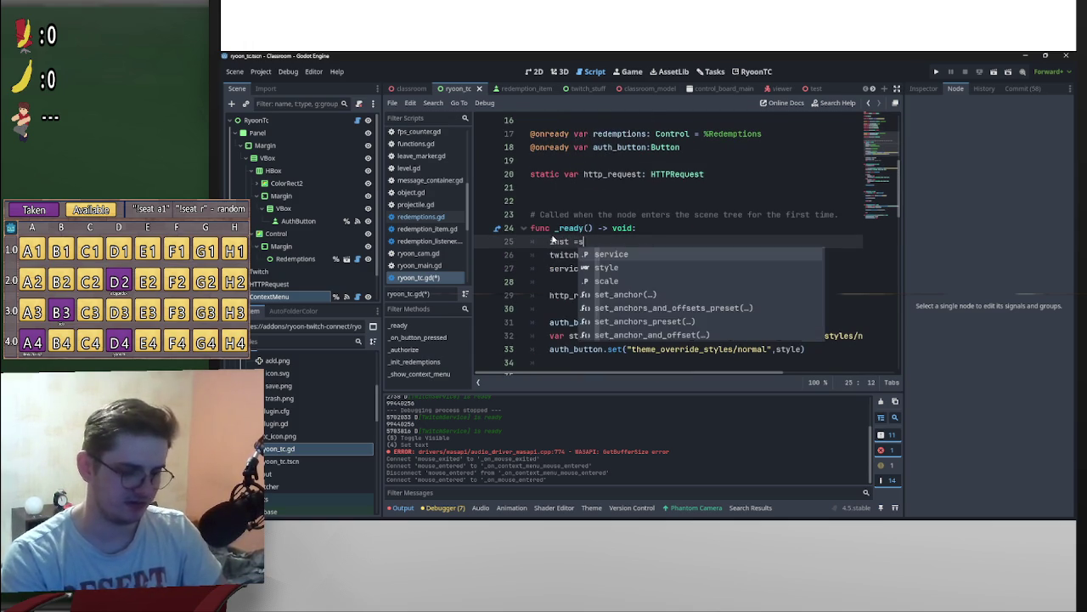
text(e)
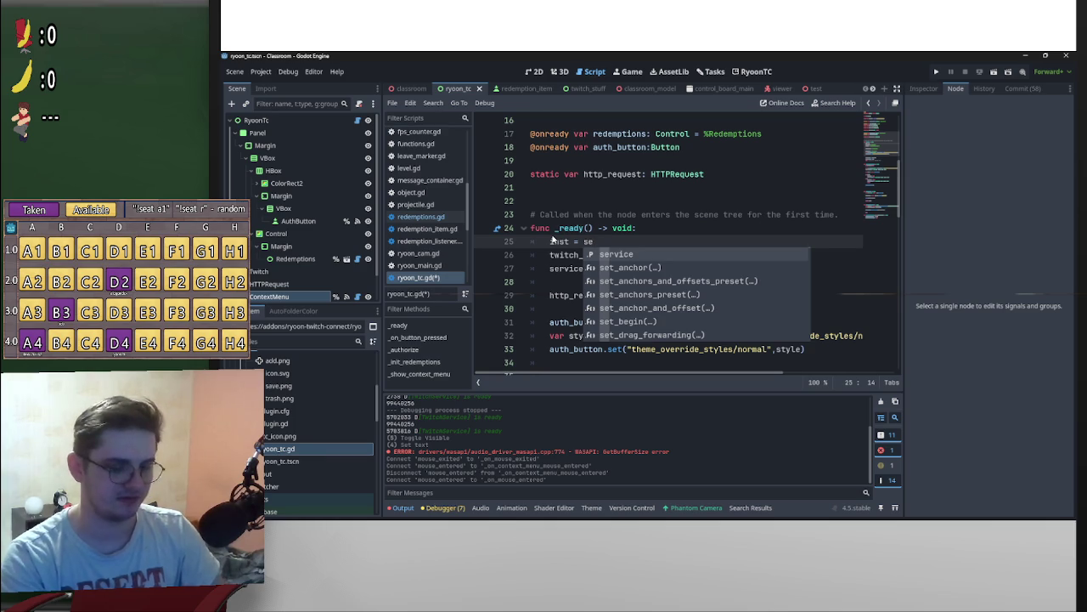
text(lf)
key(Escape)
key(Up)
key(Up)
key(Up)
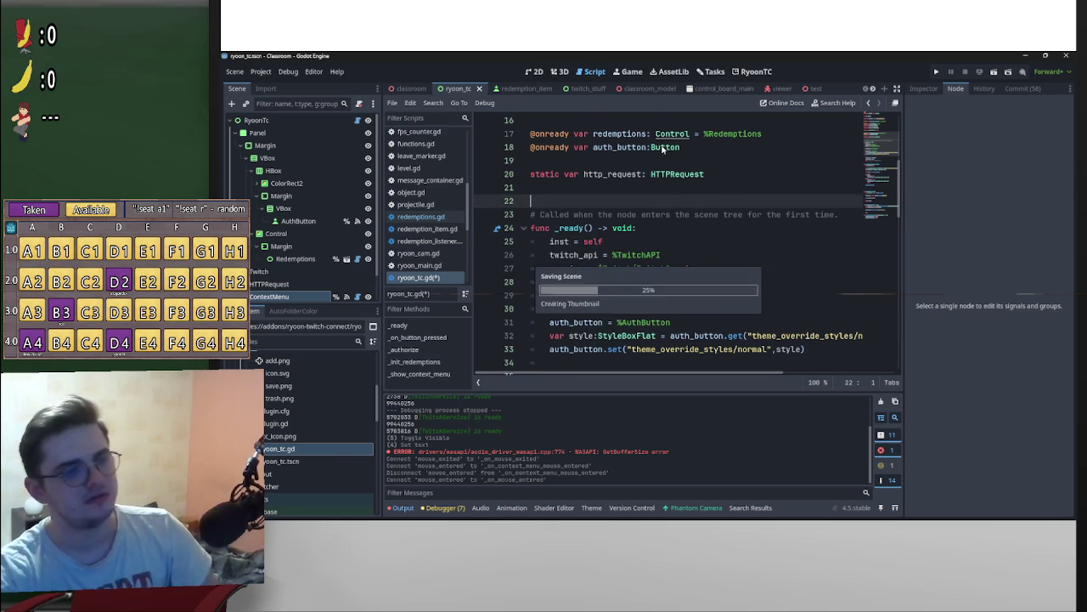
Step: Remove the 'inst = self' and 'var inst:RyoonTC' lines again
scroll(788, 295, up, 4)
scroll(632, 286, down, 4)
click(635, 240)
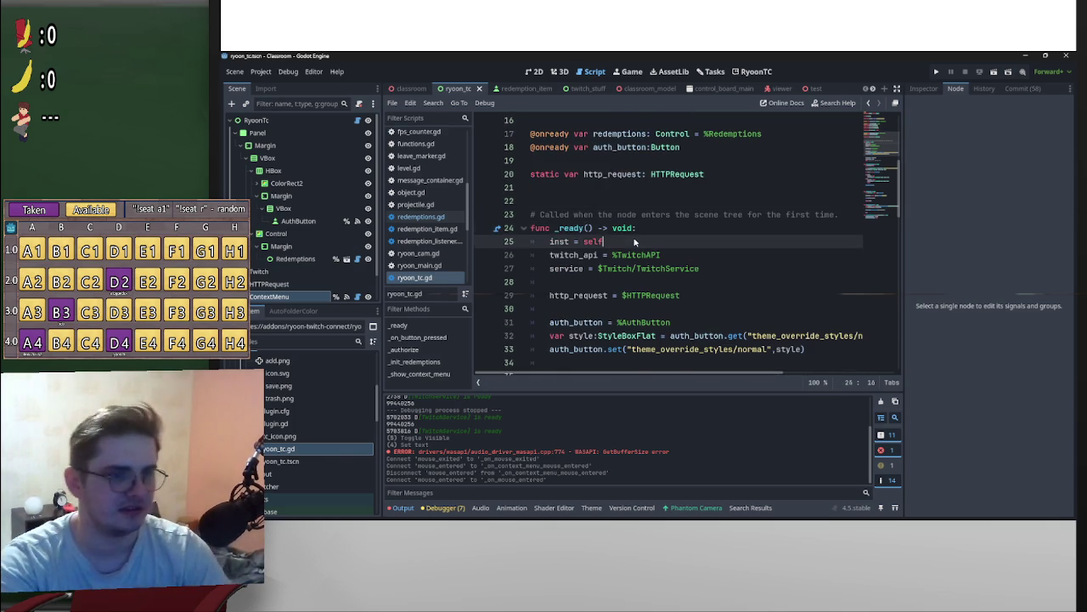
key(Return)
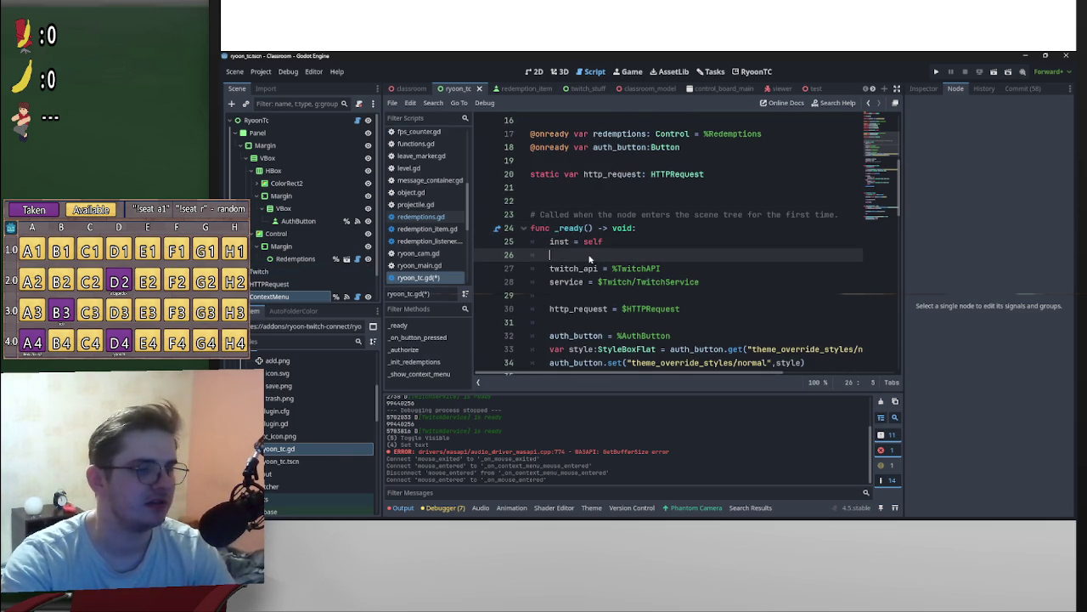
key(shift+Up)
key(BackSpace)
key(BackSpace)
key(BackSpace)
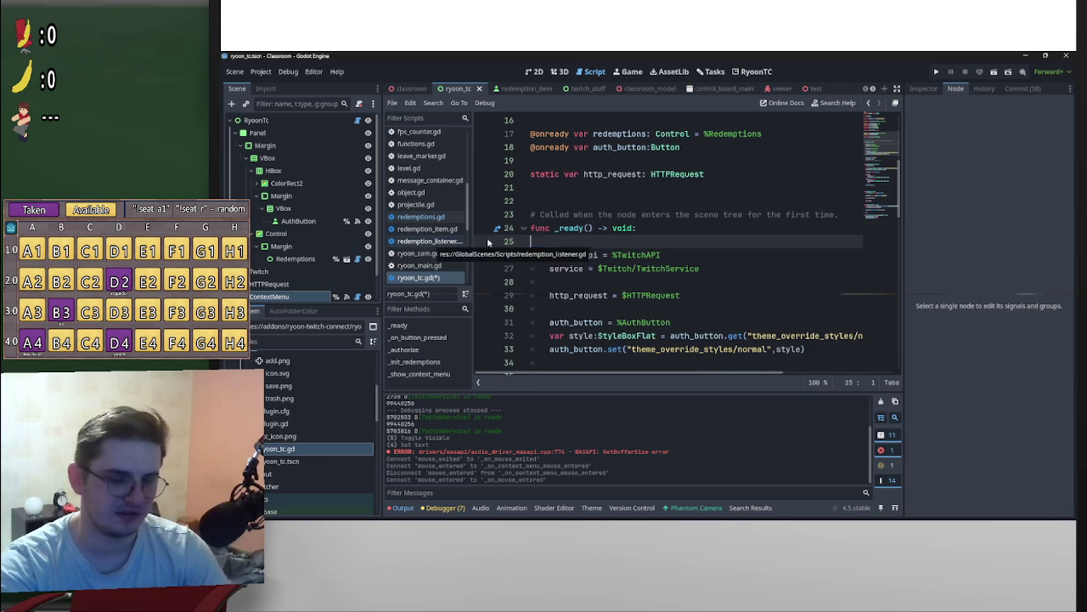
scroll(621, 240, up, 1)
scroll(621, 241, up, 4)
drag(632, 147, 632, 174)
key(BackSpace)
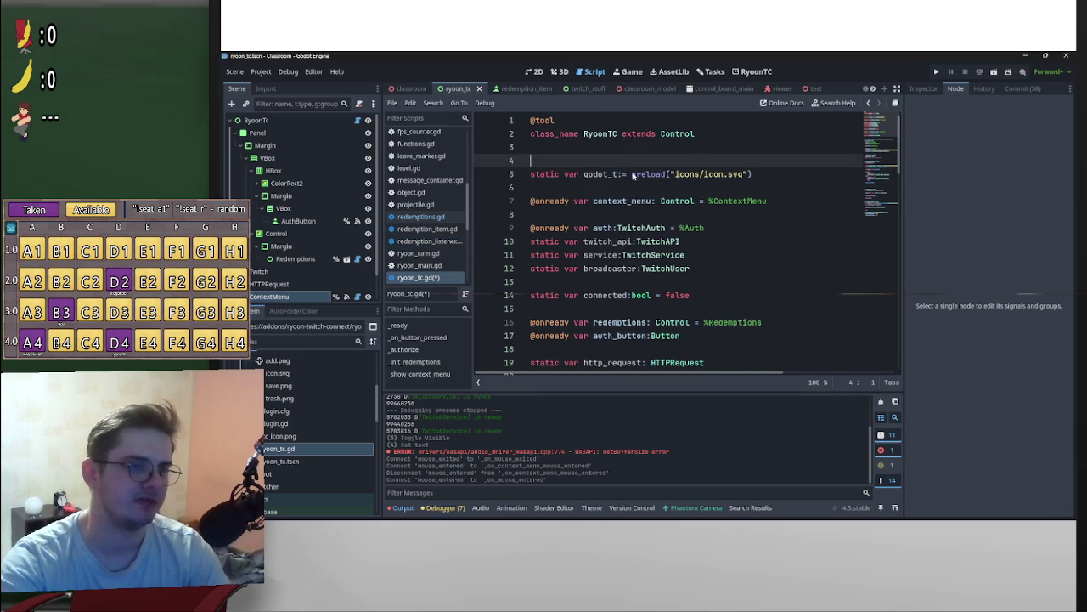
Step: Save ryoon_tc.gd and open redemptions.gd from the Redemptions node
key(ctrl+s)
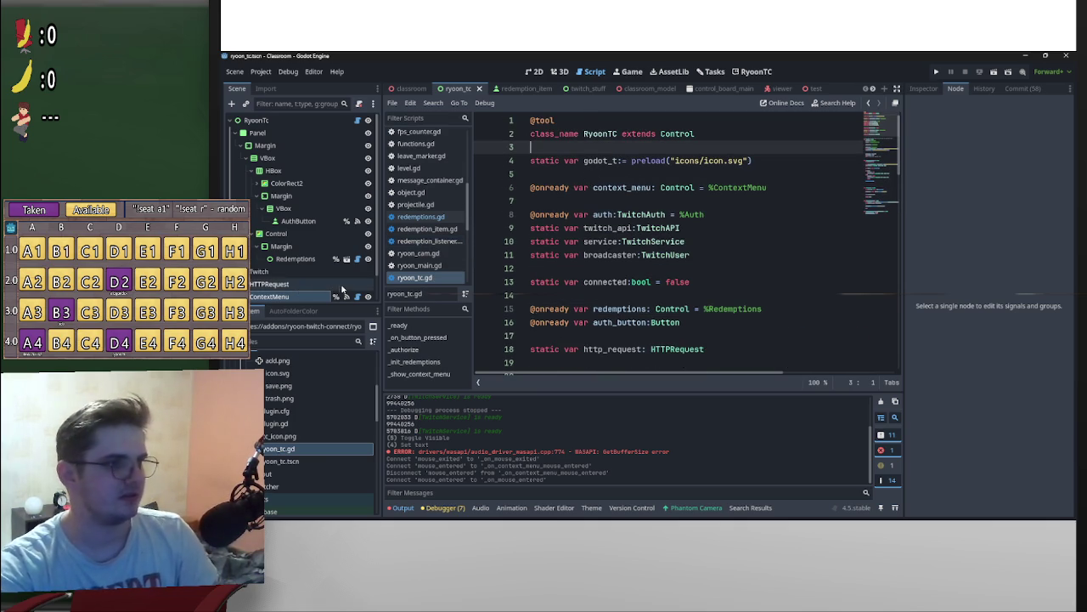
scroll(319, 298, down, 1)
scroll(327, 284, up, 1)
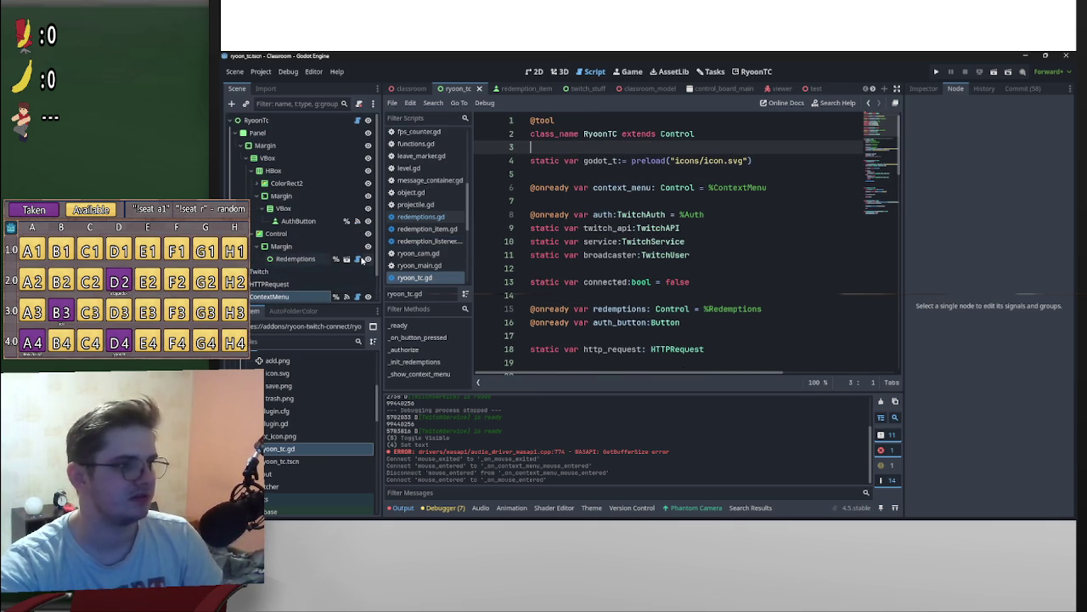
click(358, 260)
scroll(633, 310, up, 6)
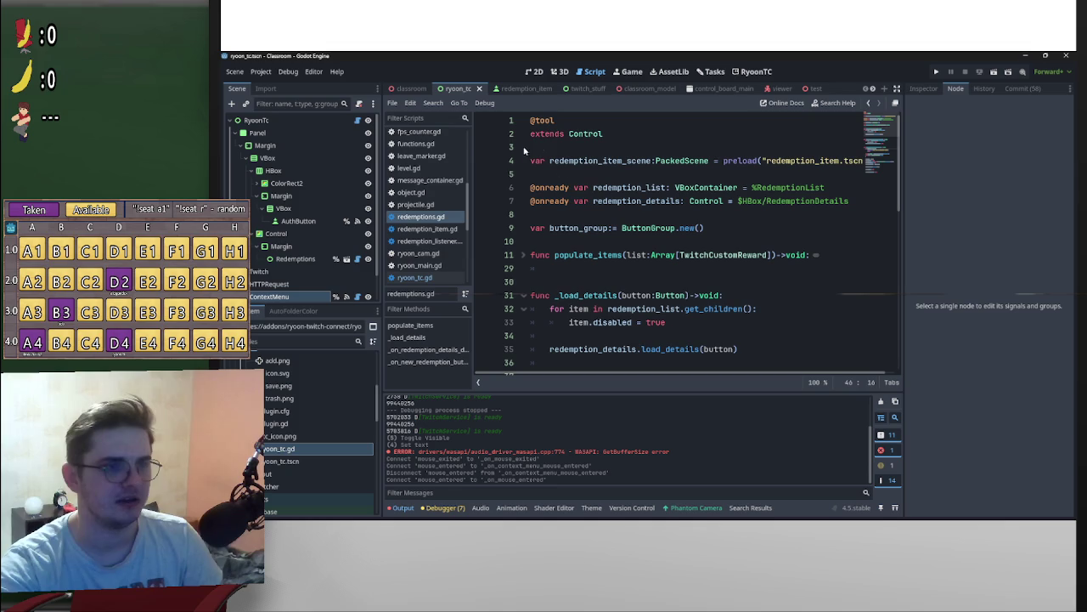
click(556, 150)
key(Return)
key(Return)
key(Up)
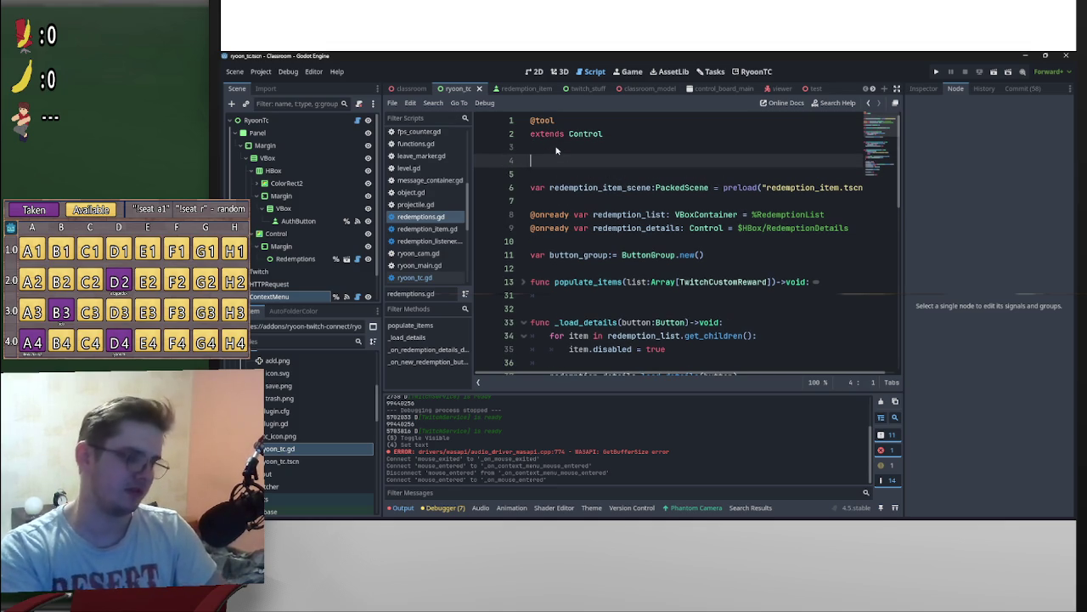
text(@expo)
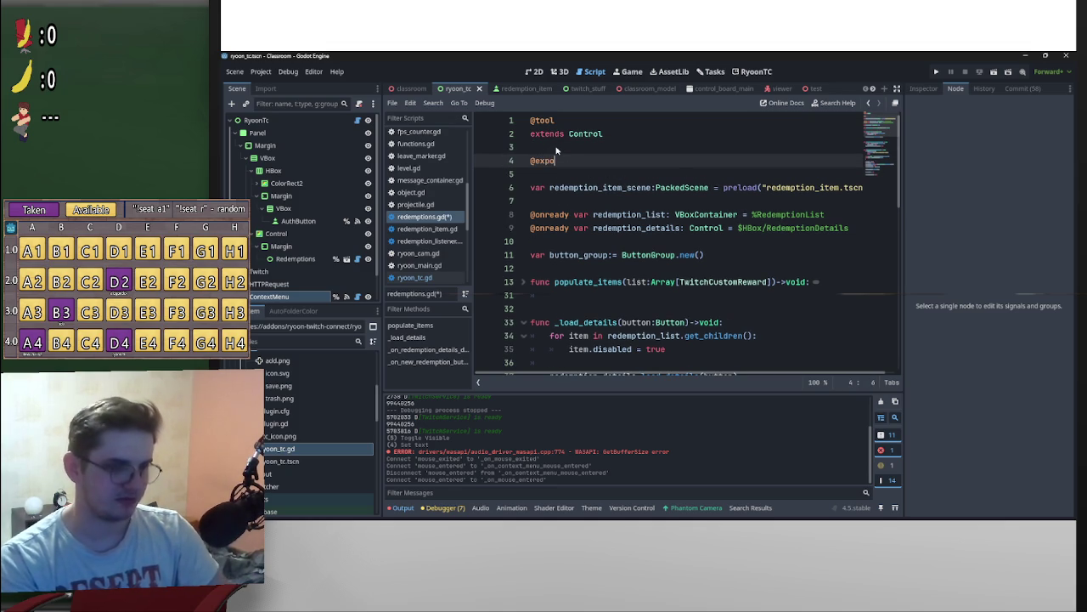
text(rt var m)
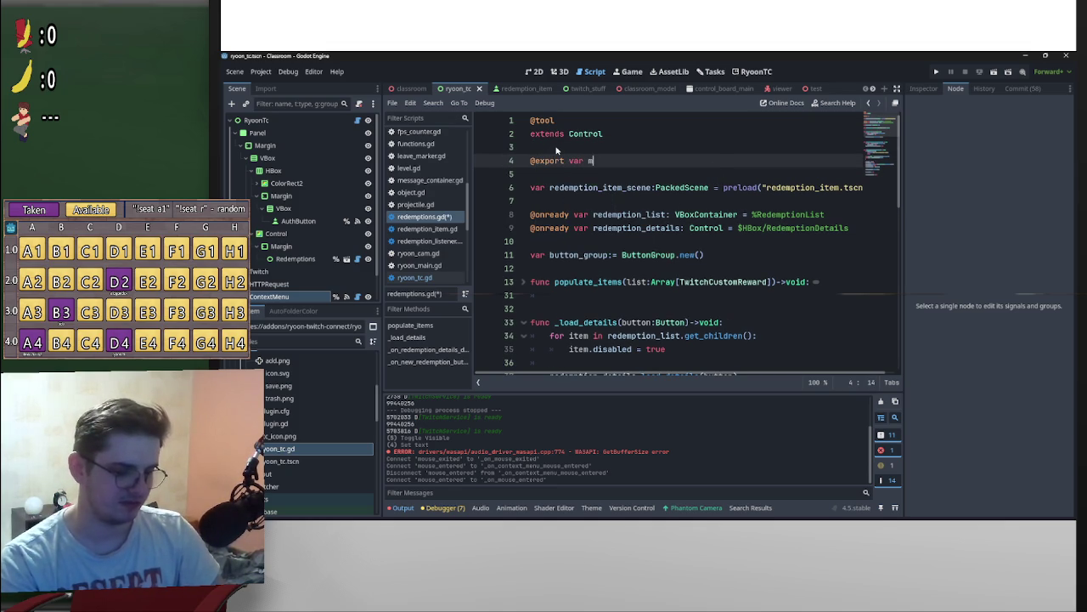
text(ain:Ry)
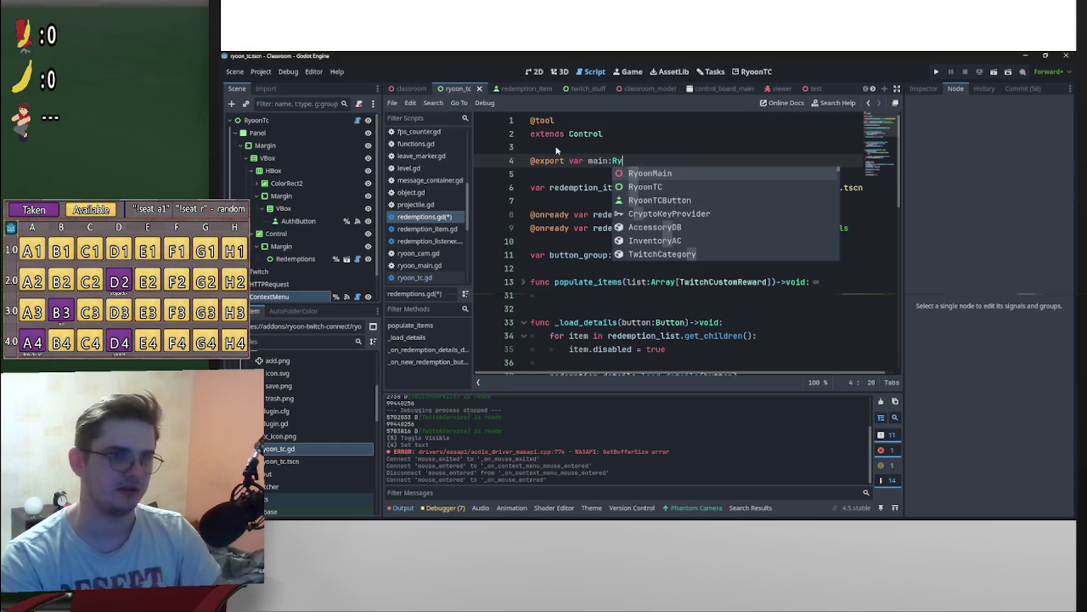
key(BackSpace)
key(Down)
key(Down)
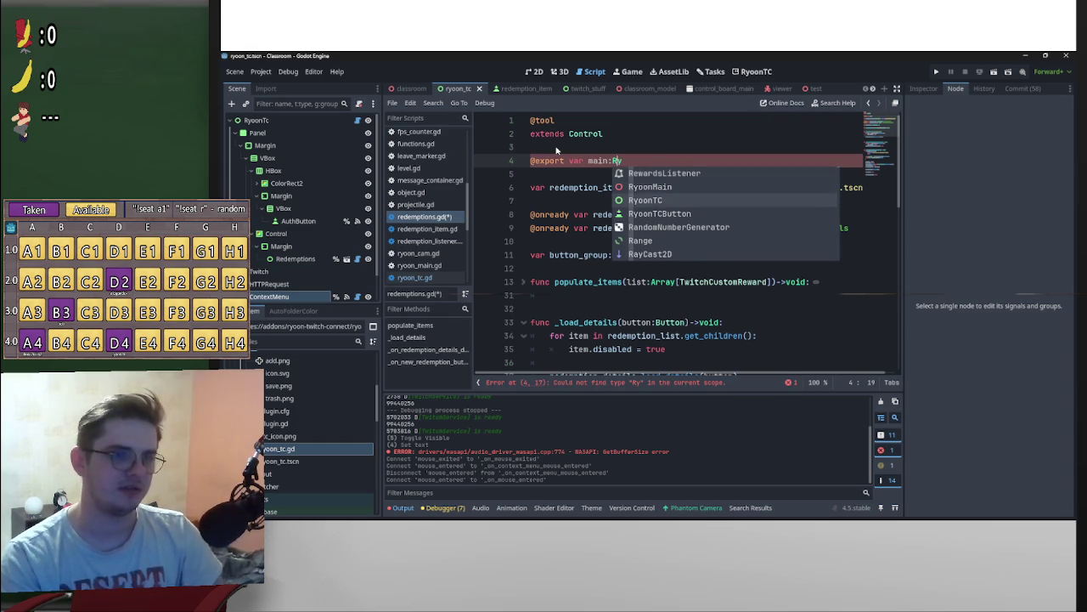
key(Return)
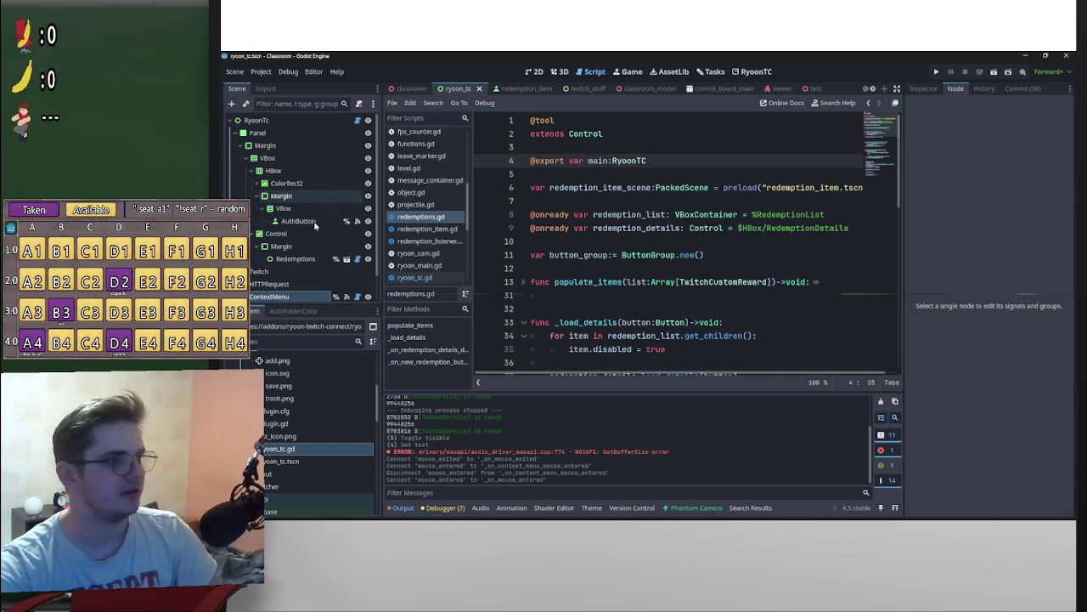
click(297, 258)
Step: In the Inspector, assign the RyoonTc node to the Redemptions node's Main property
click(924, 88)
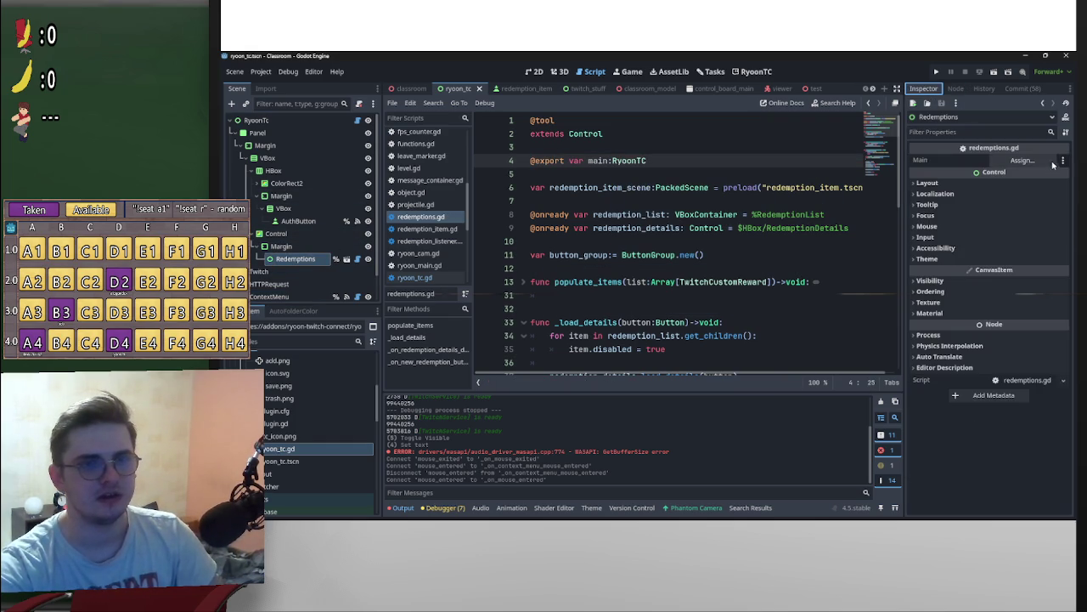
click(1023, 160)
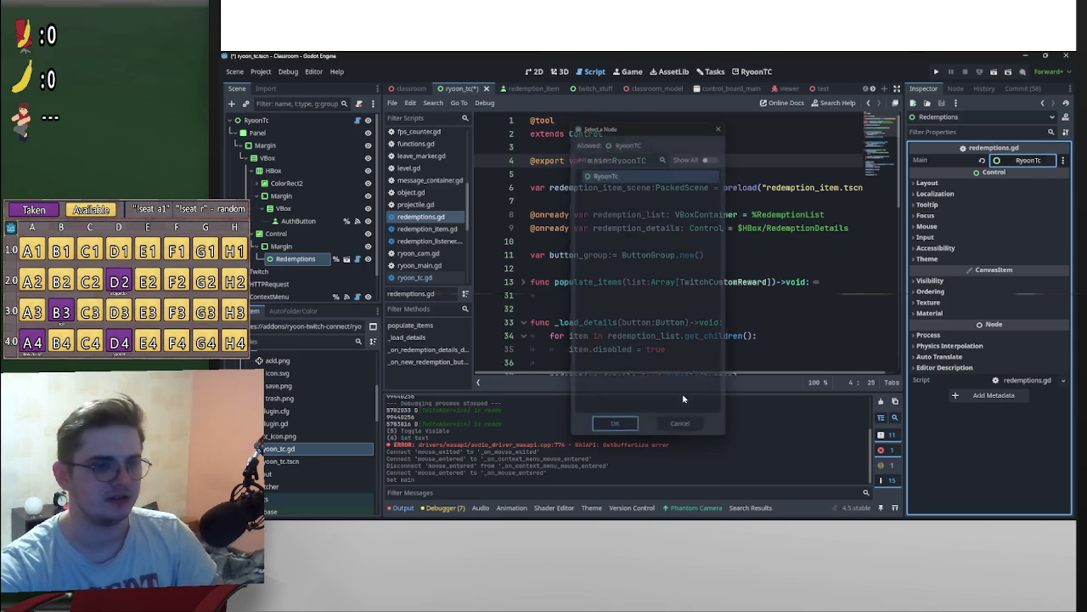
key(Return)
click(769, 227)
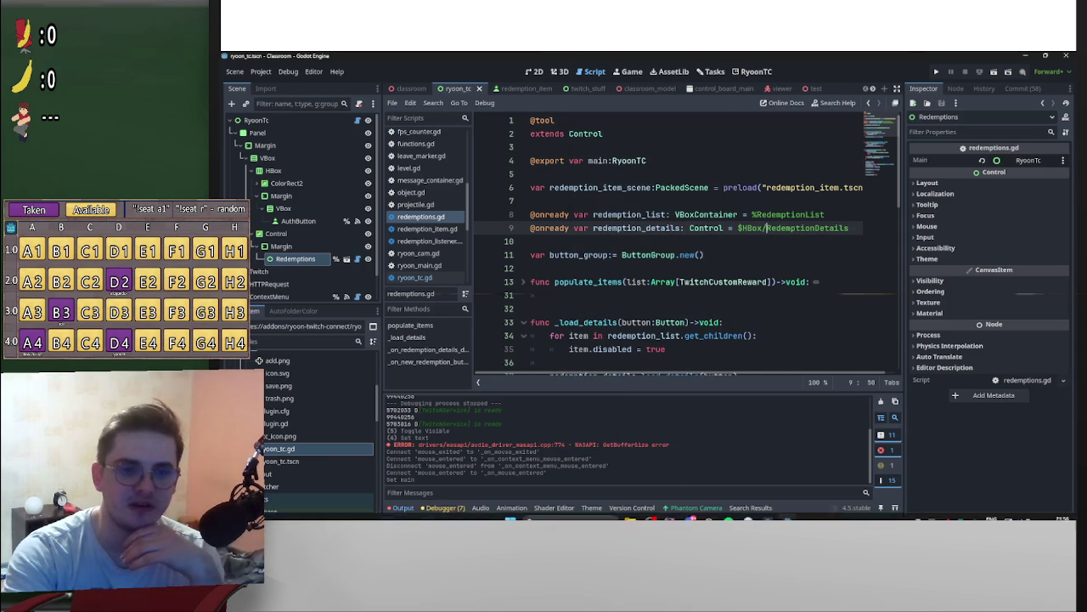
mouse_move(1059, 520)
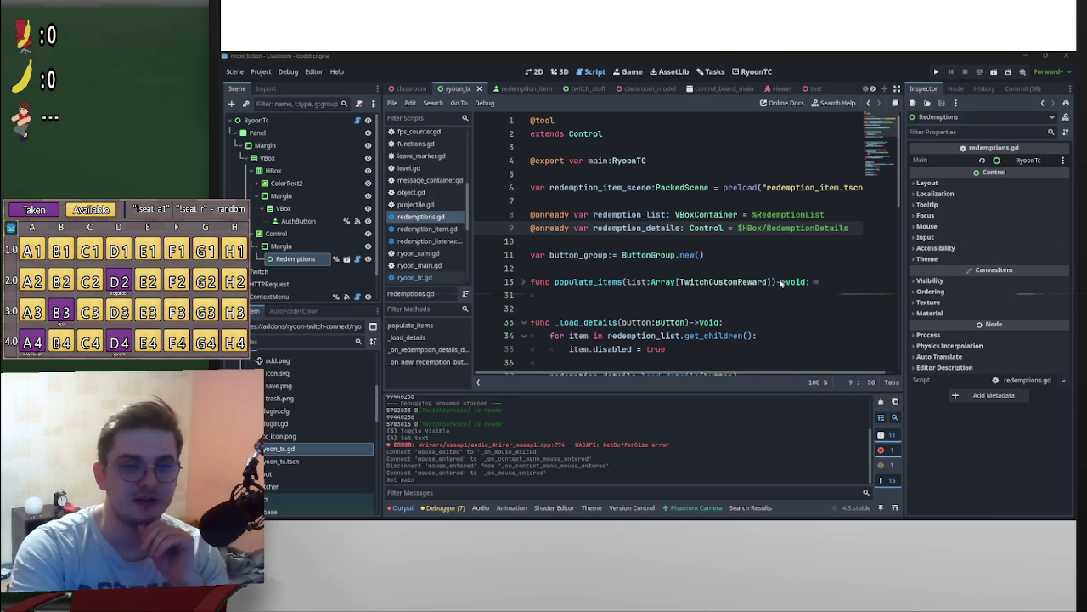
scroll(810, 283, down, 10)
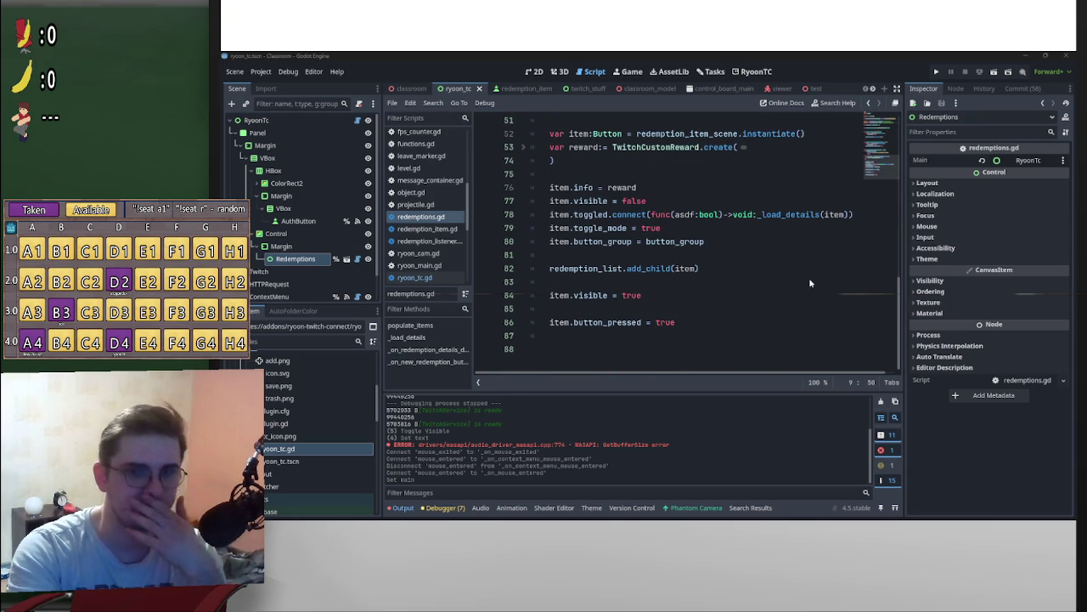
scroll(863, 289, up, 1)
scroll(860, 357, down, 1)
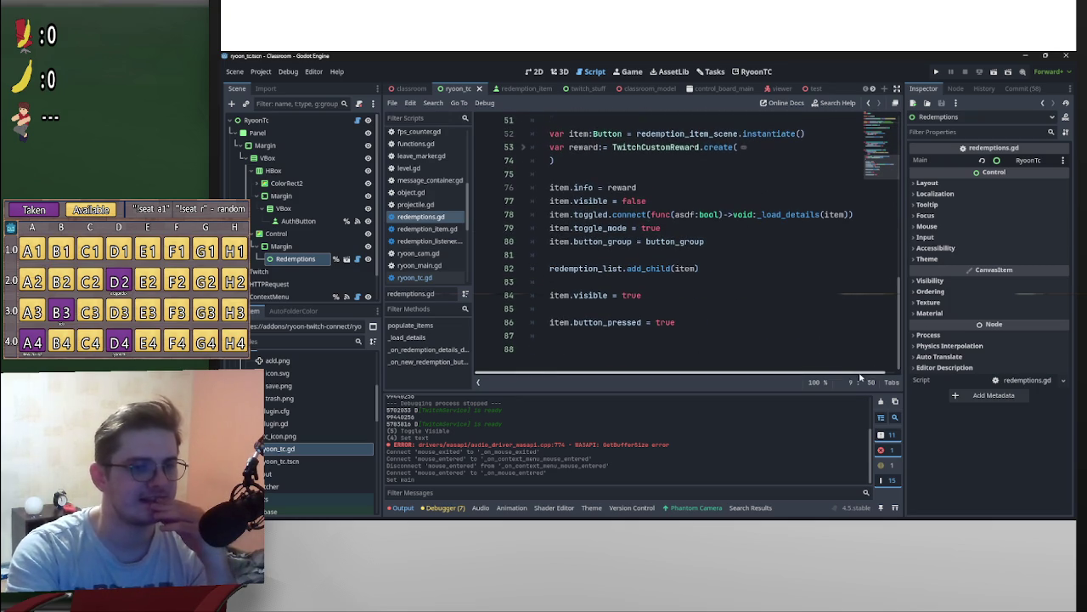
scroll(767, 315, up, 10)
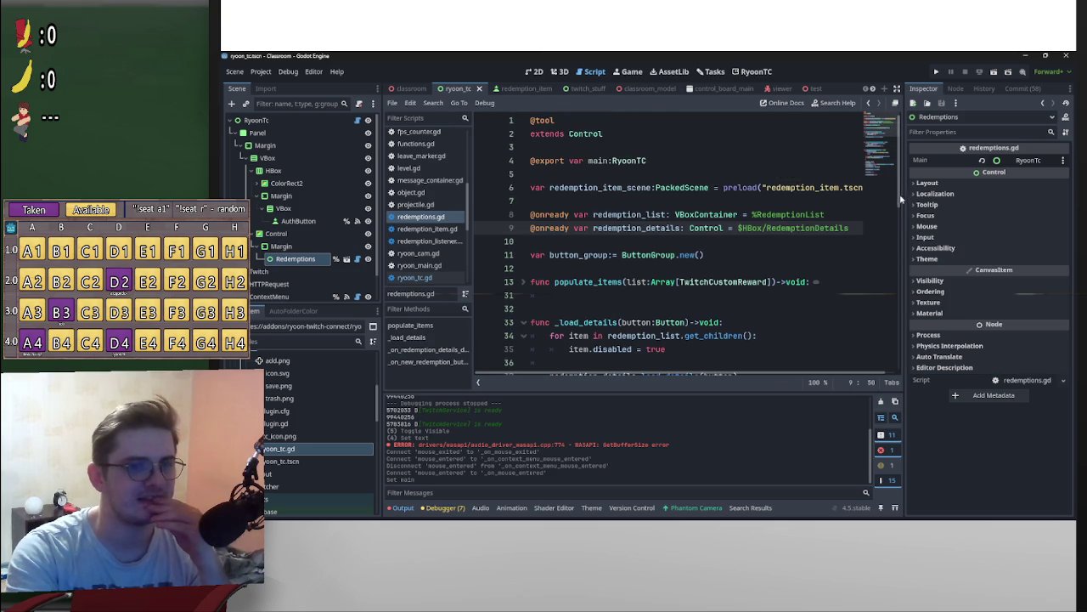
drag(903, 197, 888, 367)
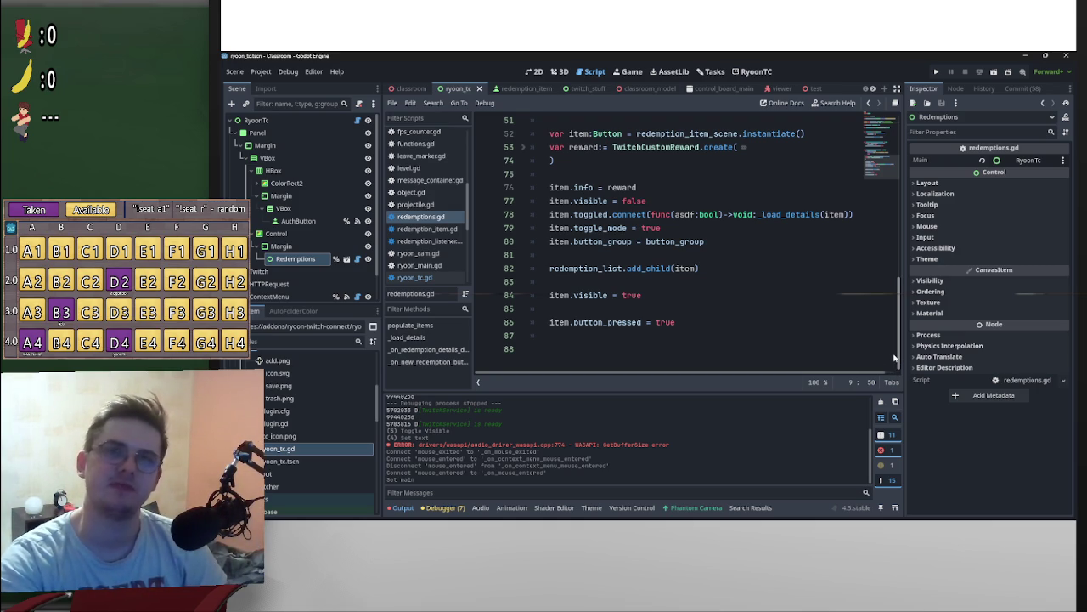
scroll(895, 357, up, 1)
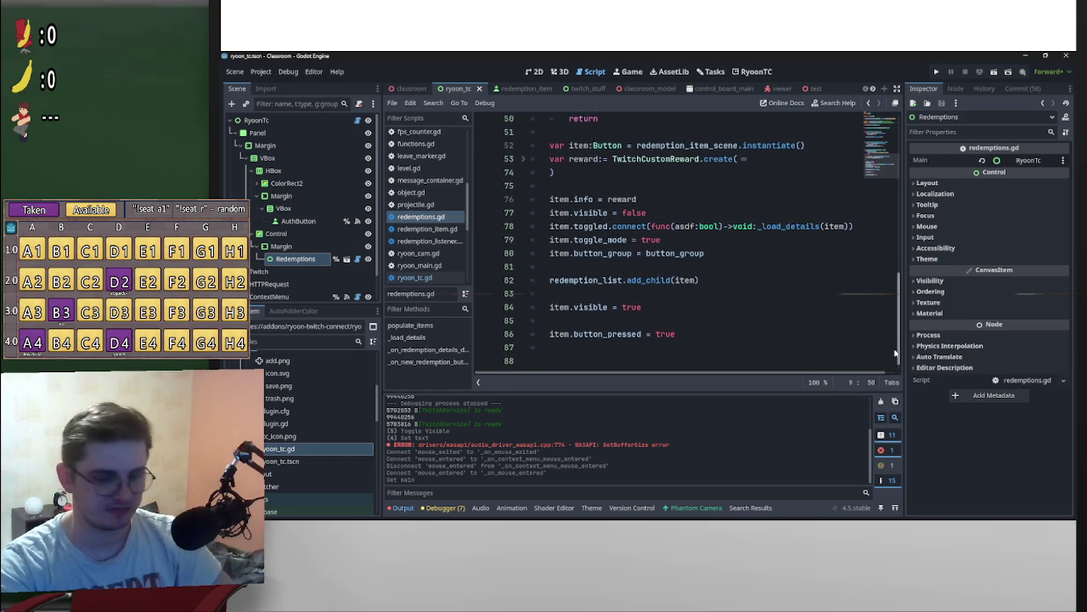
scroll(894, 354, down, 1)
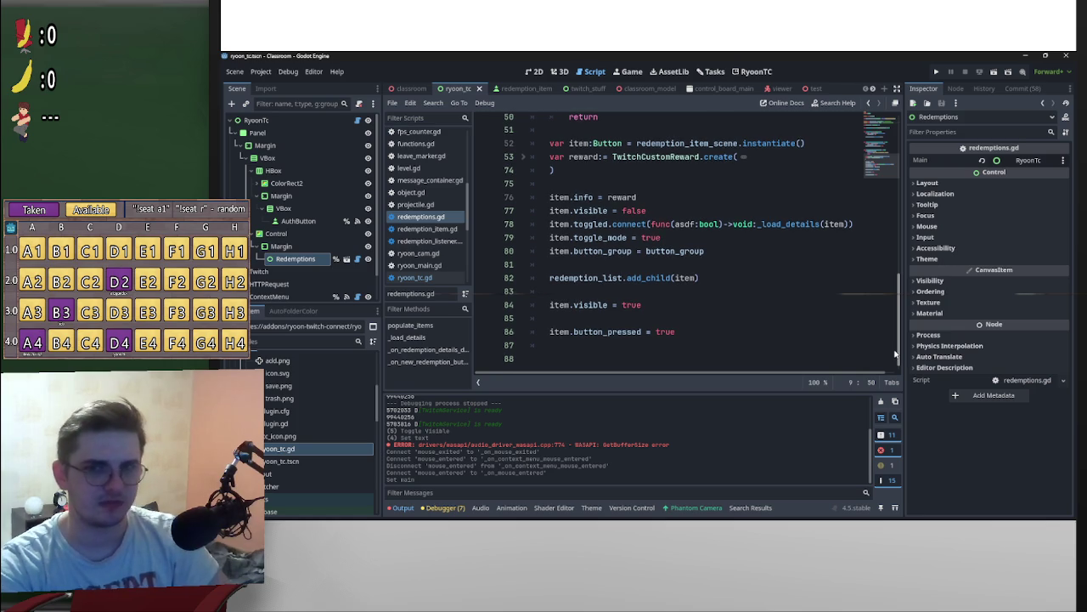
scroll(895, 353, down, 1)
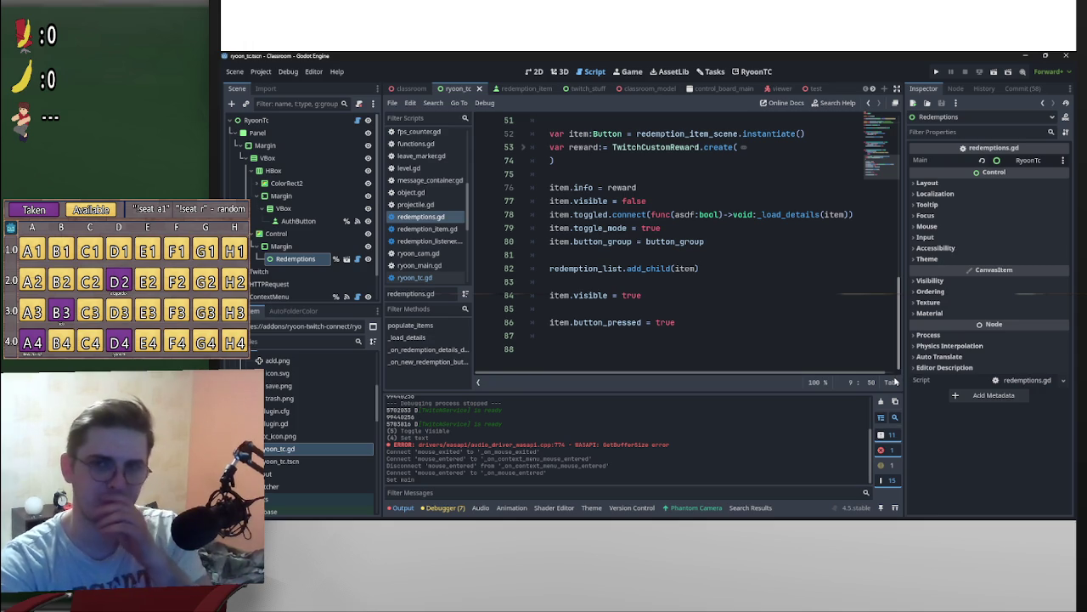
scroll(874, 225, up, 10)
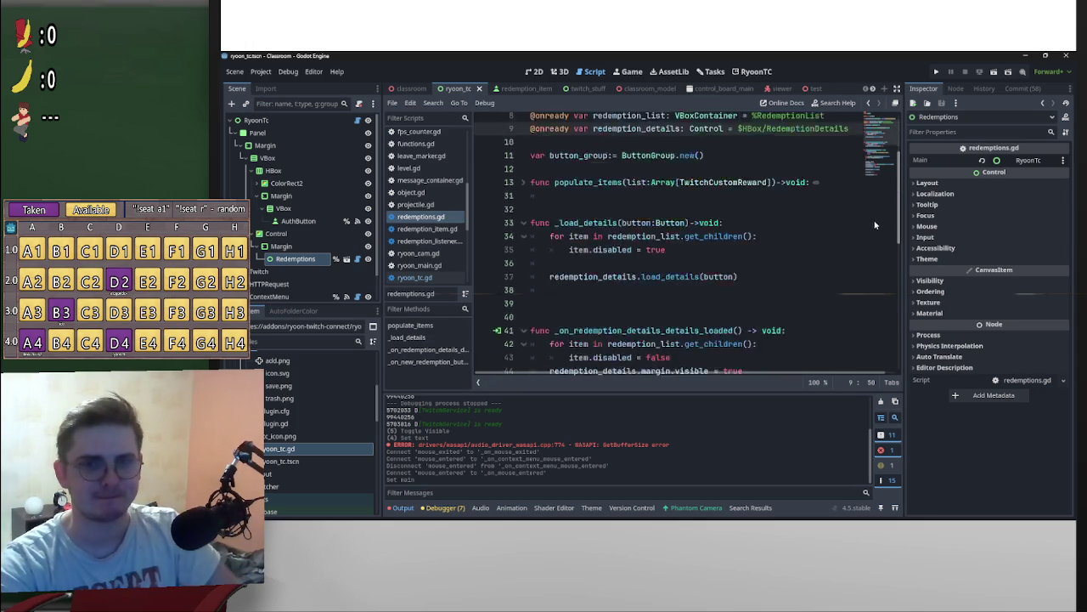
scroll(874, 222, down, 1)
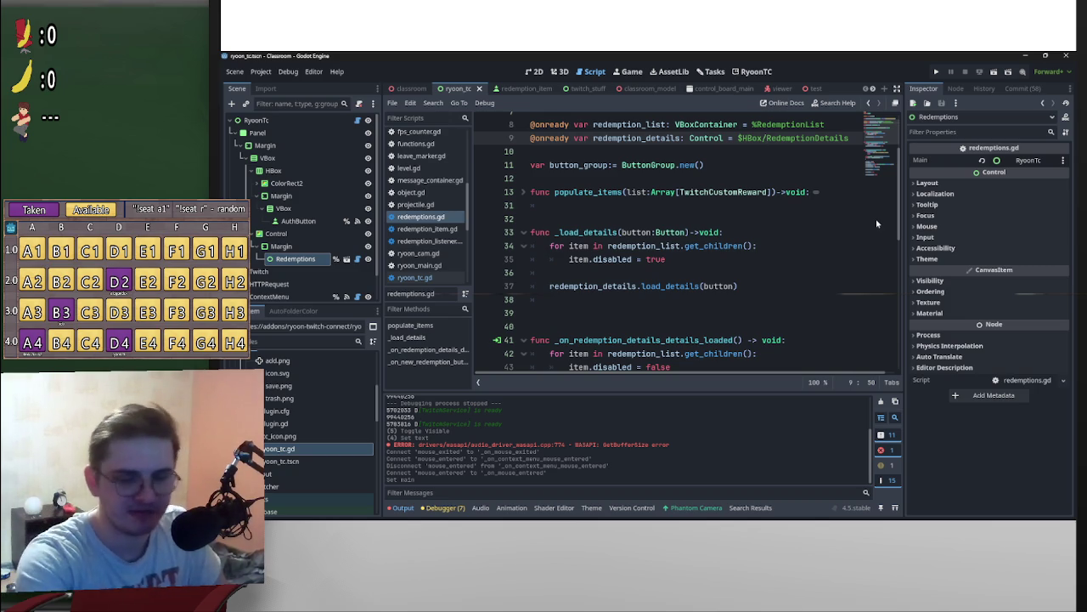
drag(901, 195, 908, 386)
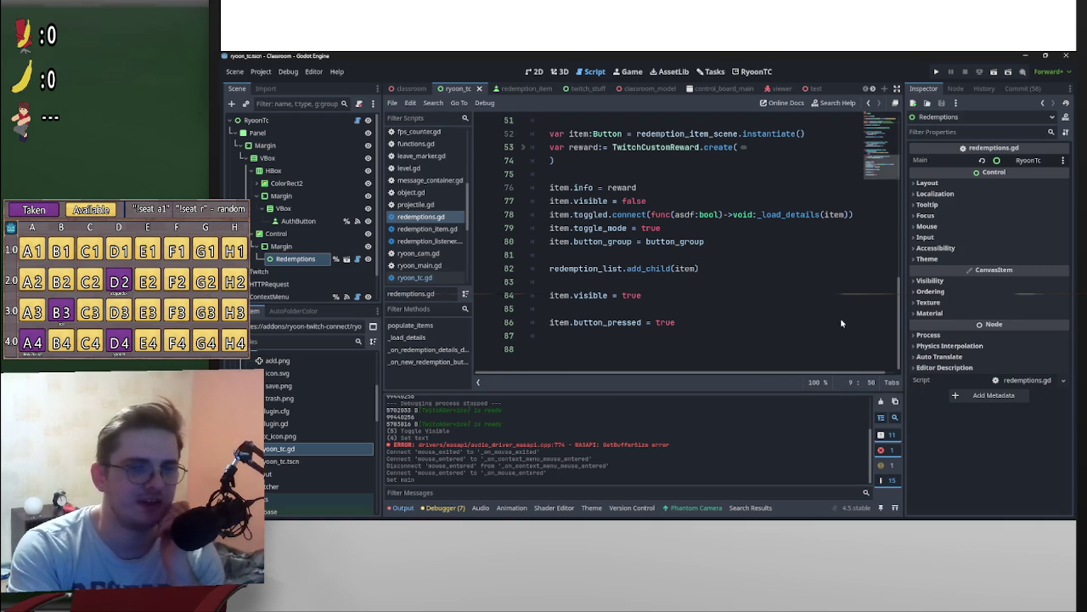
scroll(846, 318, up, 15)
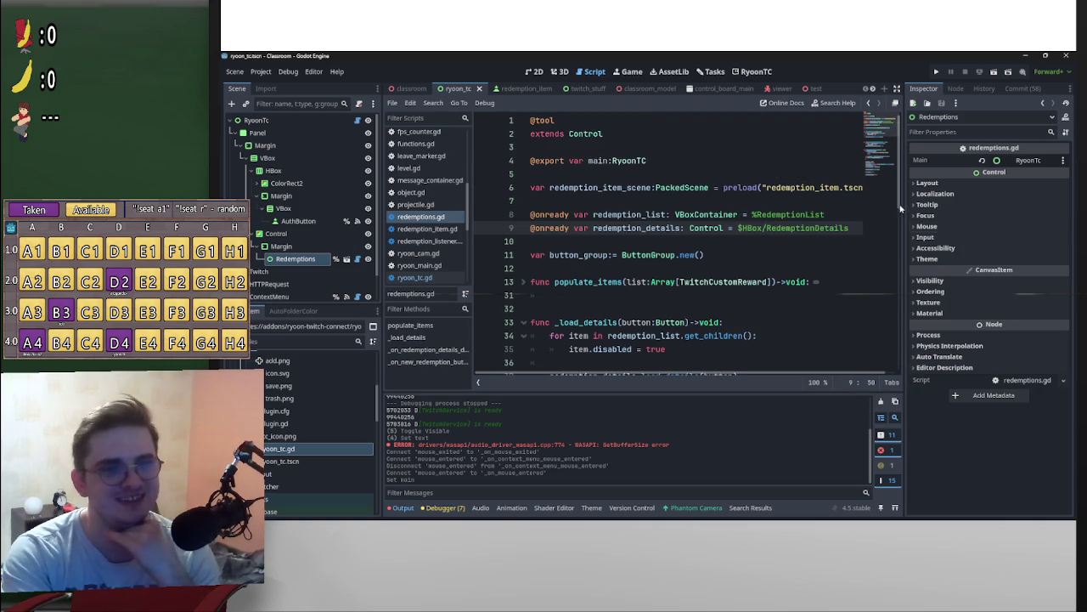
drag(901, 207, 899, 373)
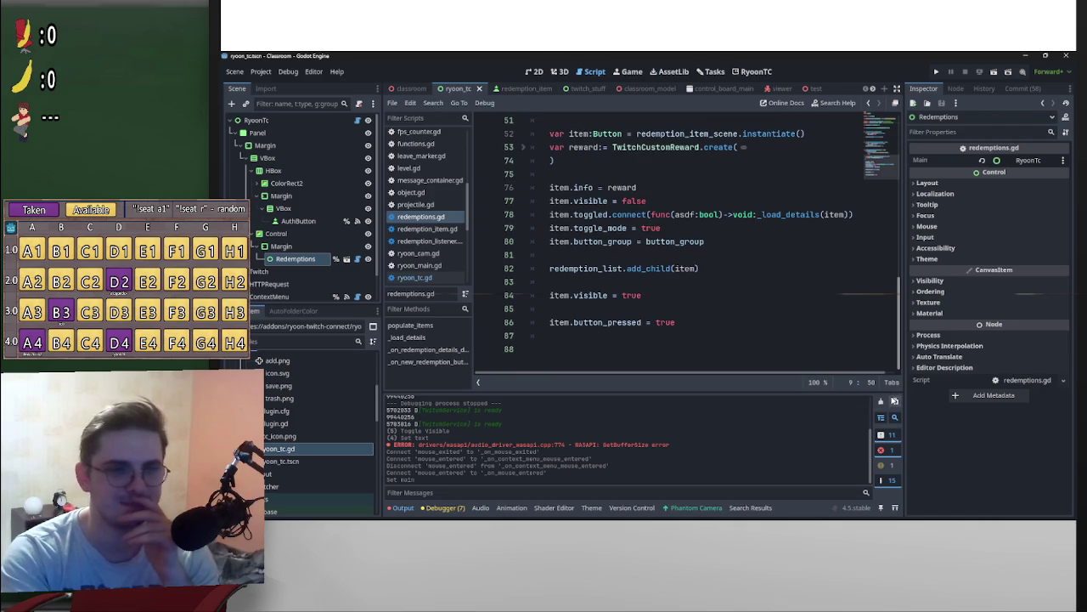
scroll(895, 391, up, 2)
scroll(895, 385, down, 2)
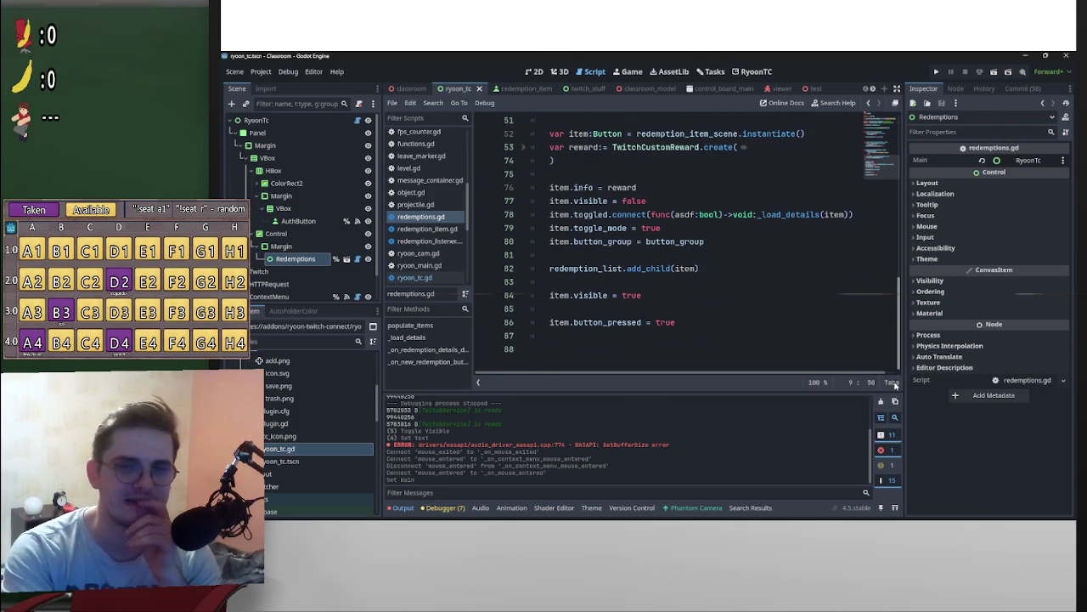
scroll(878, 304, up, 5)
scroll(878, 304, down, 5)
scroll(882, 297, up, 5)
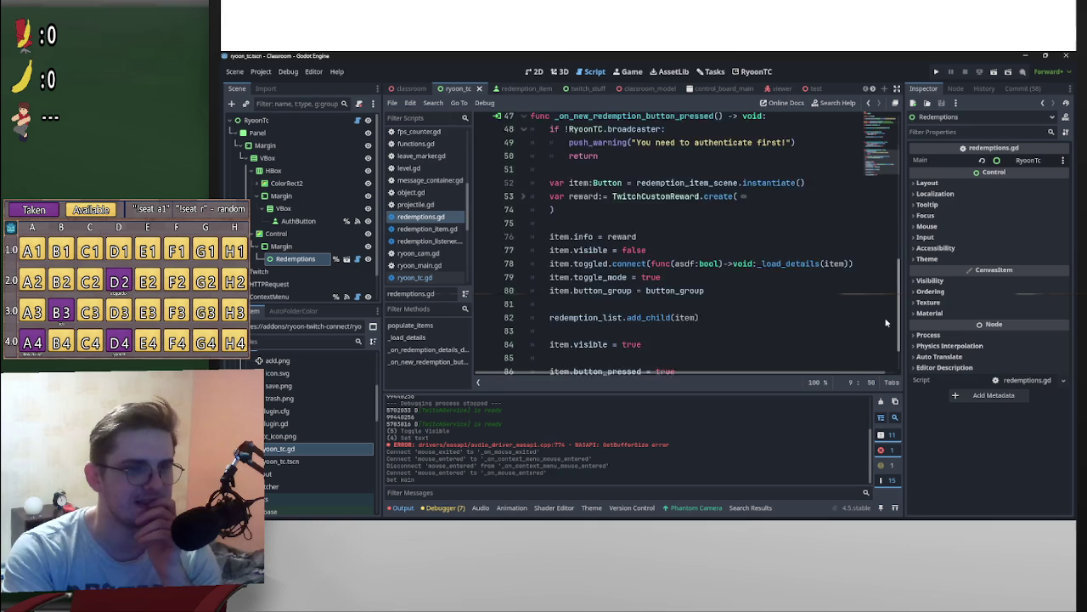
scroll(882, 285, up, 8)
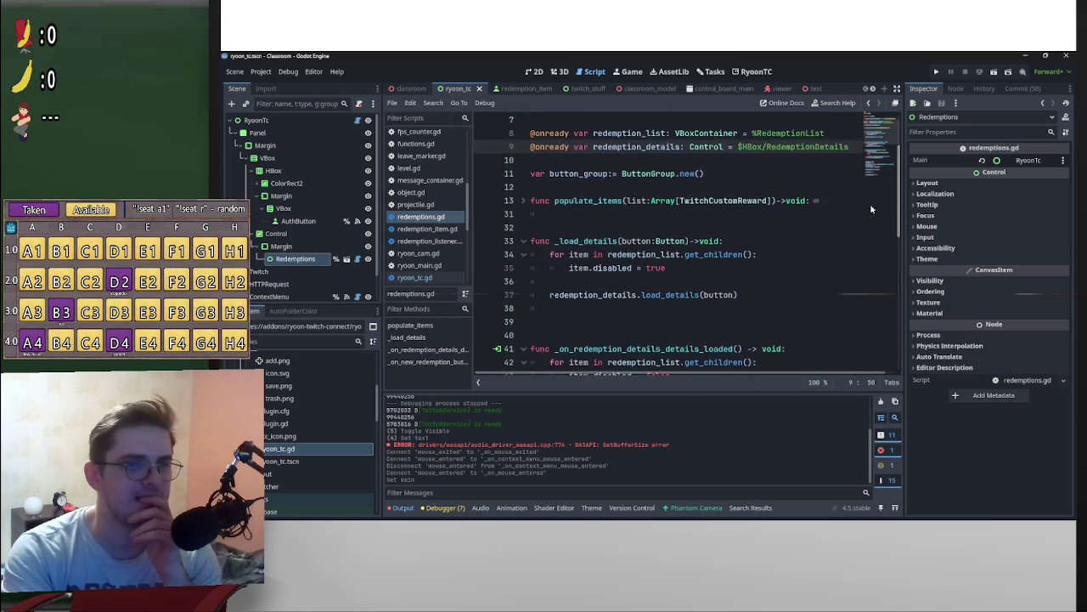
scroll(870, 204, up, 2)
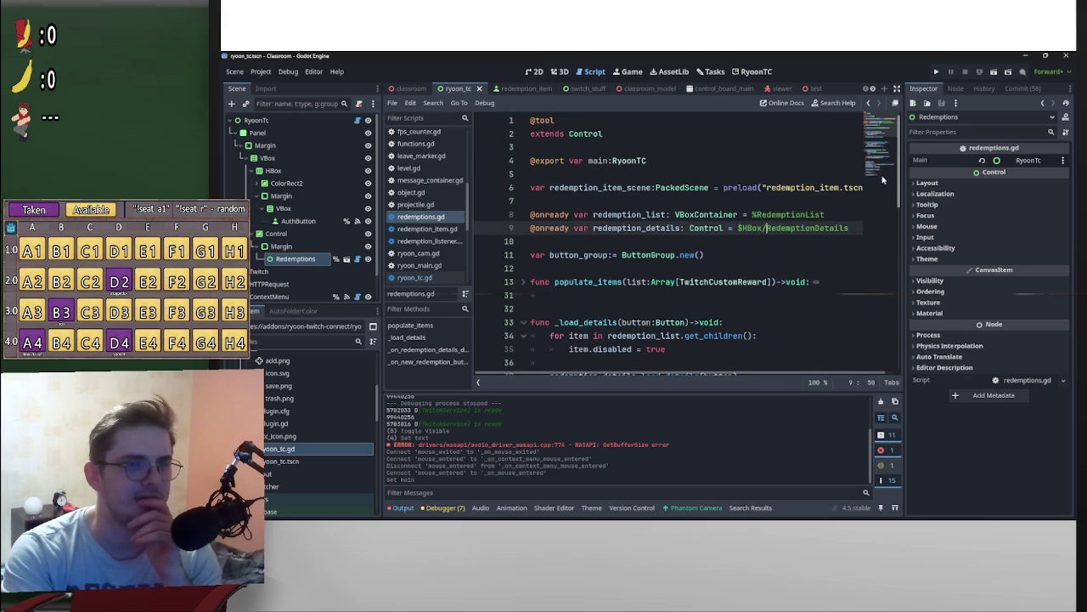
click(662, 160)
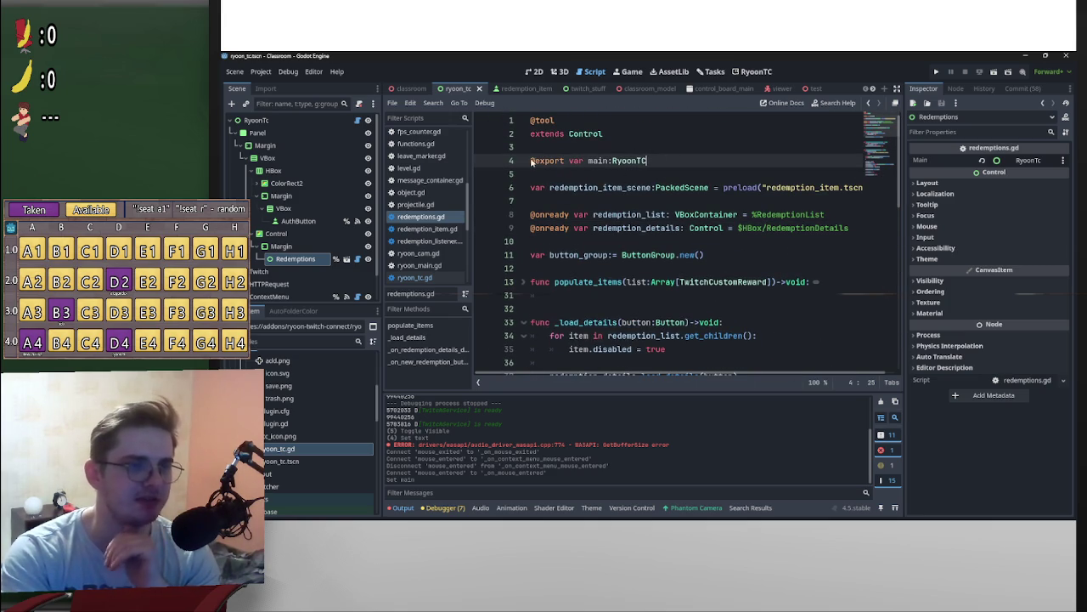